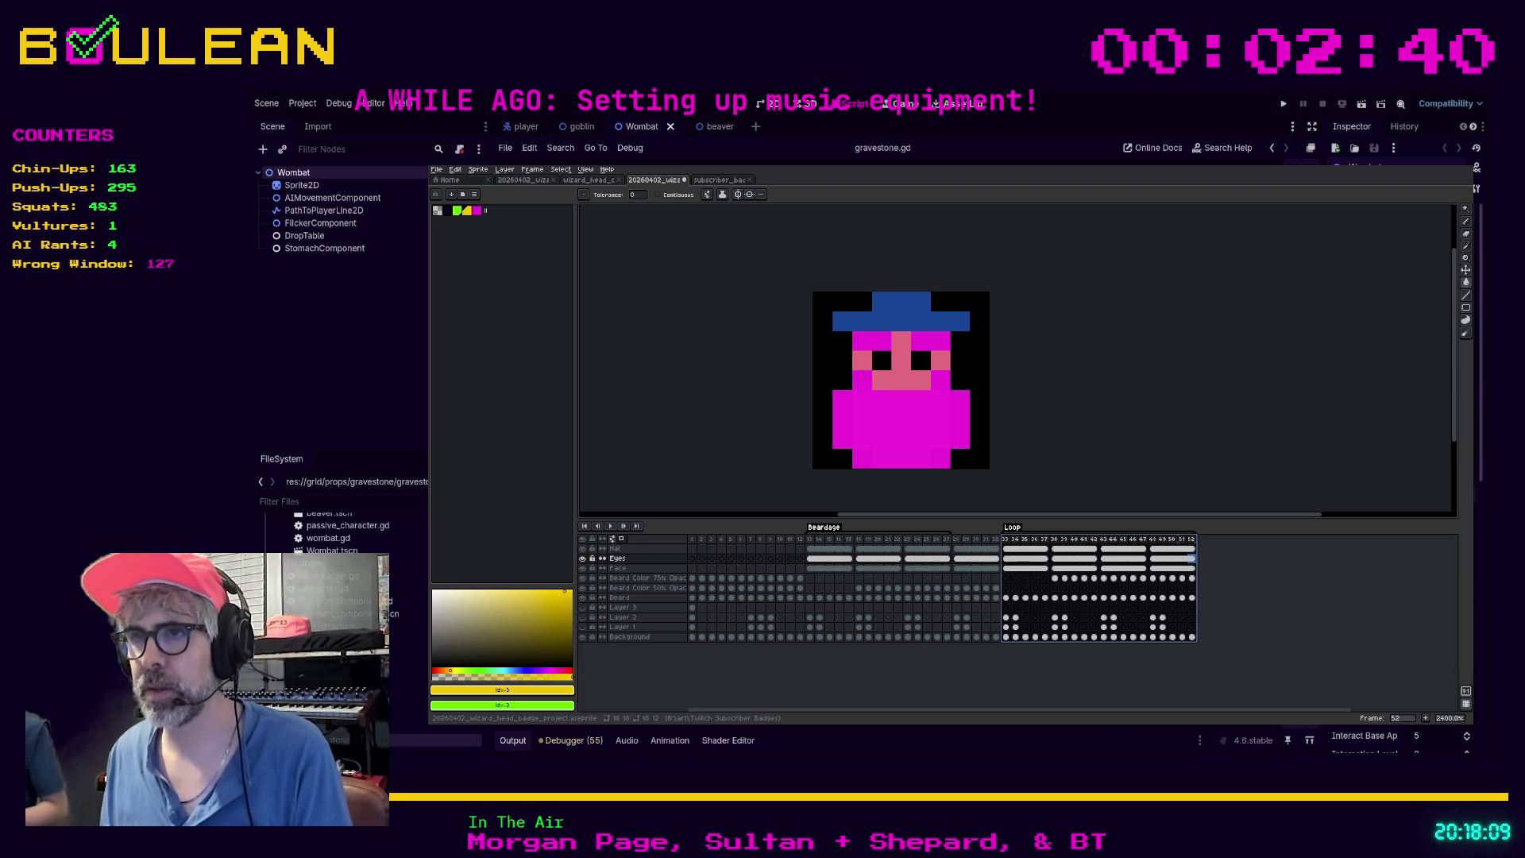
Step: Run the Godot game project with F5 while the wizard badge sprite stays open in Aseprite
key("F5")
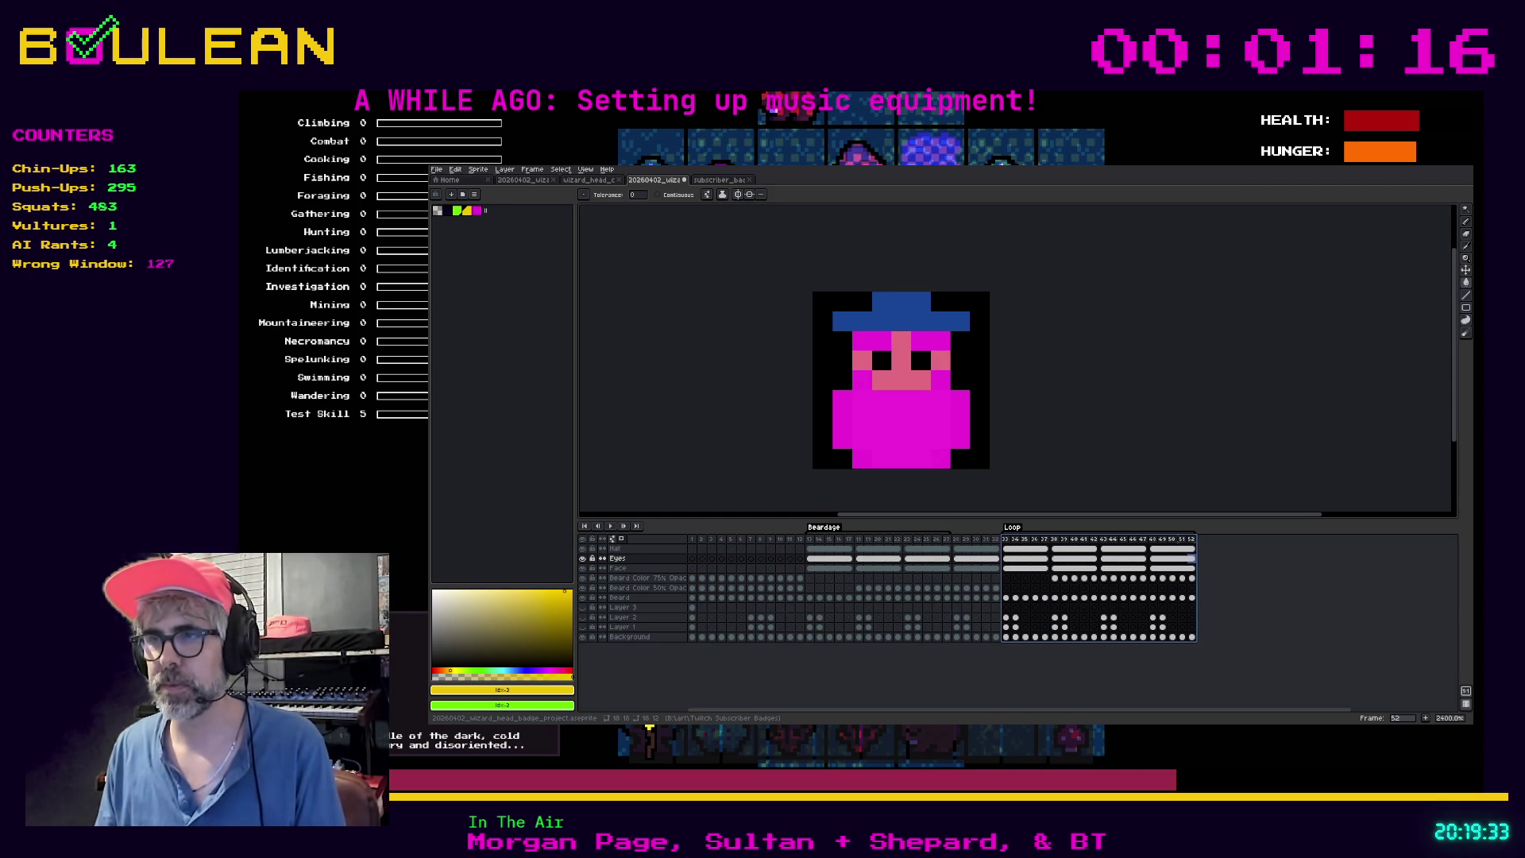
Step: Leave Aseprite and select the small wizard under BASE on the Subscriber Badges board
key("alt+Tab")
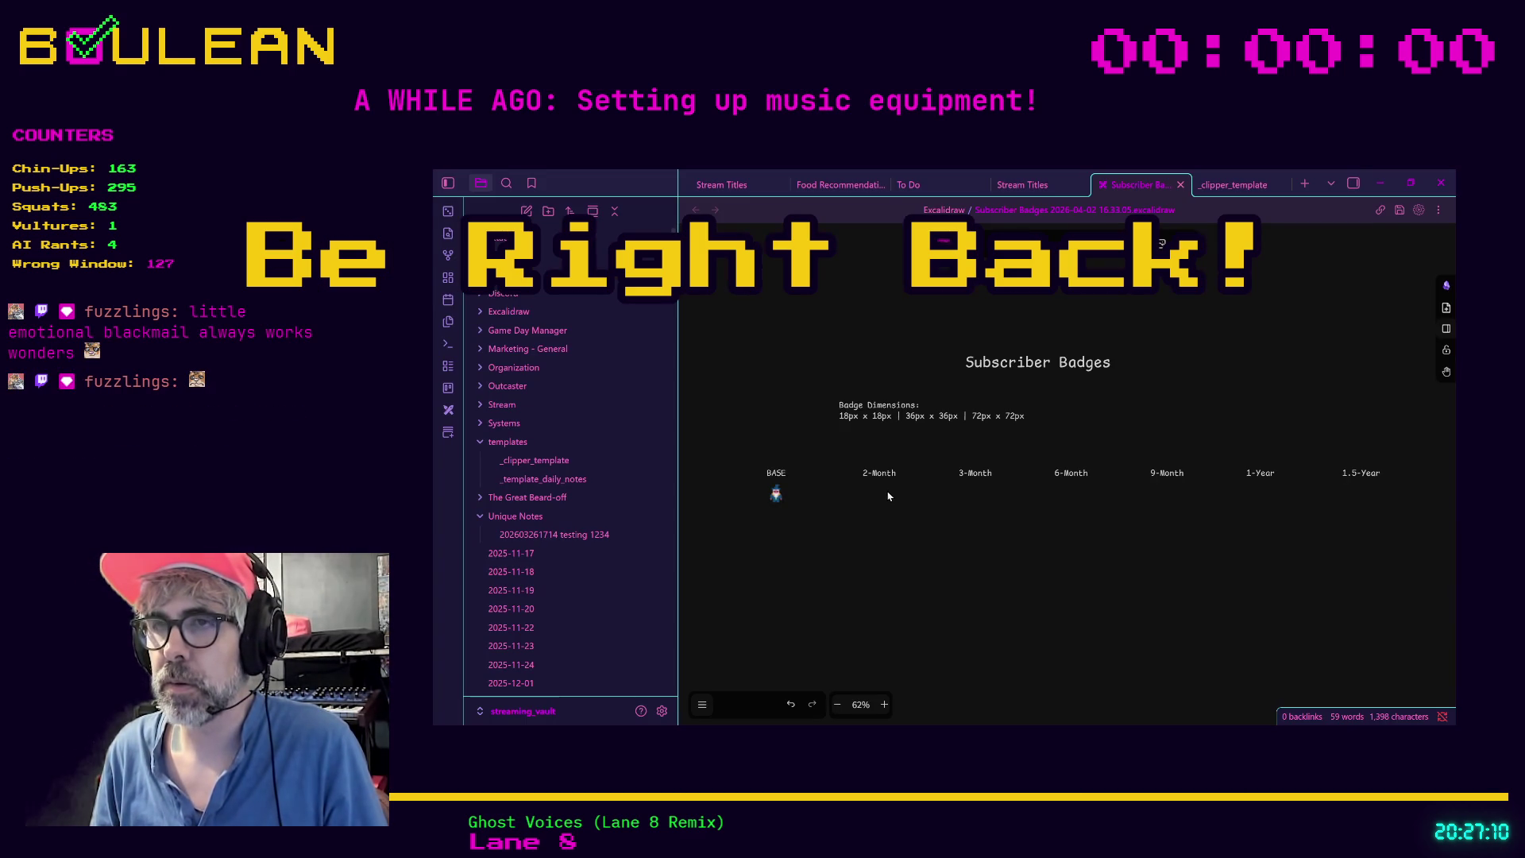
left_click(888, 492)
left_click(918, 518)
left_click(777, 488)
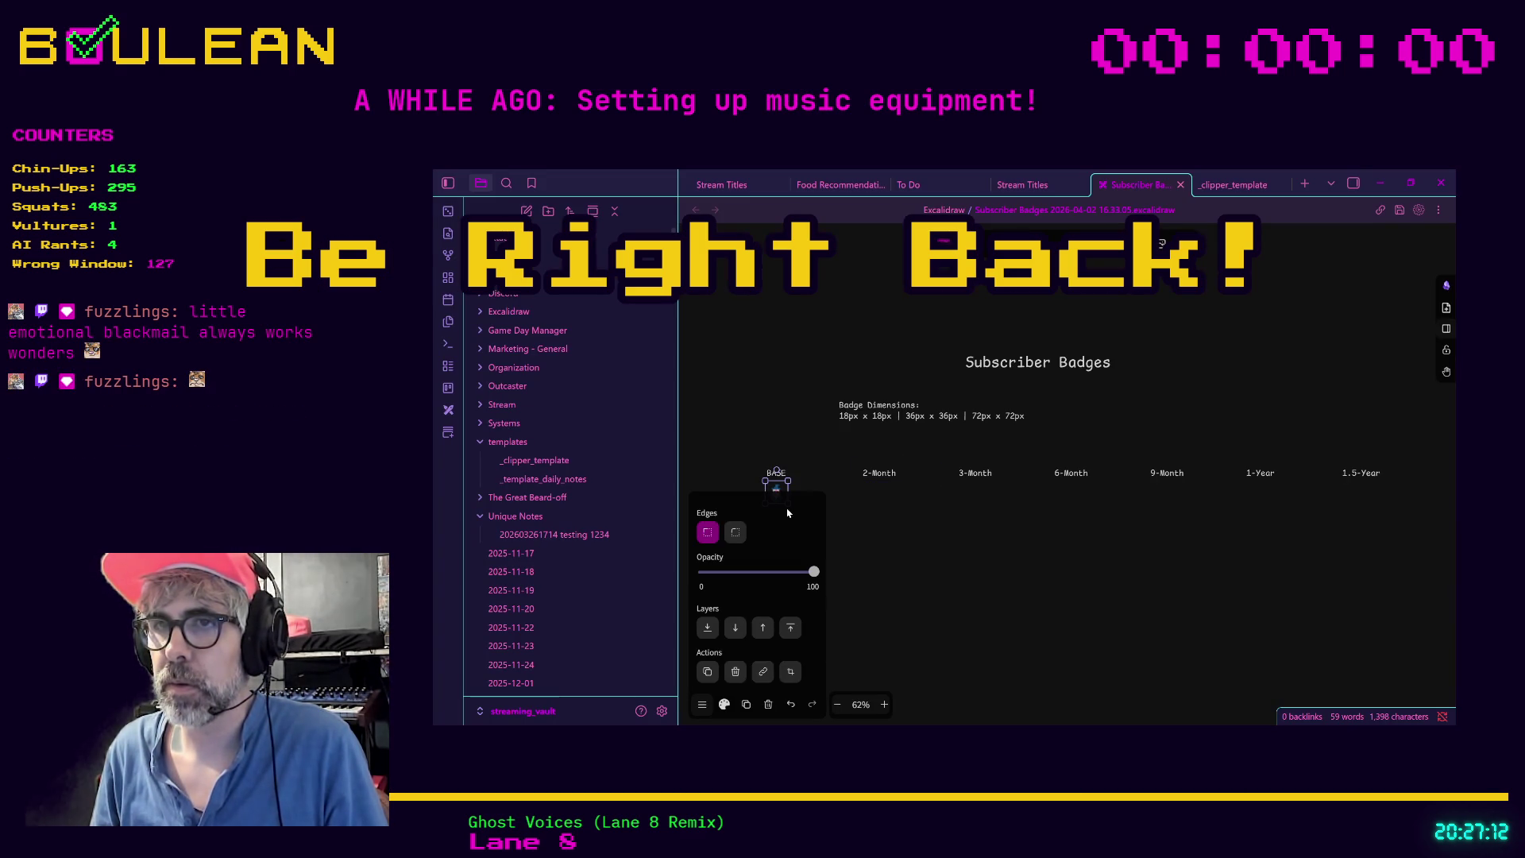
left_click(952, 565)
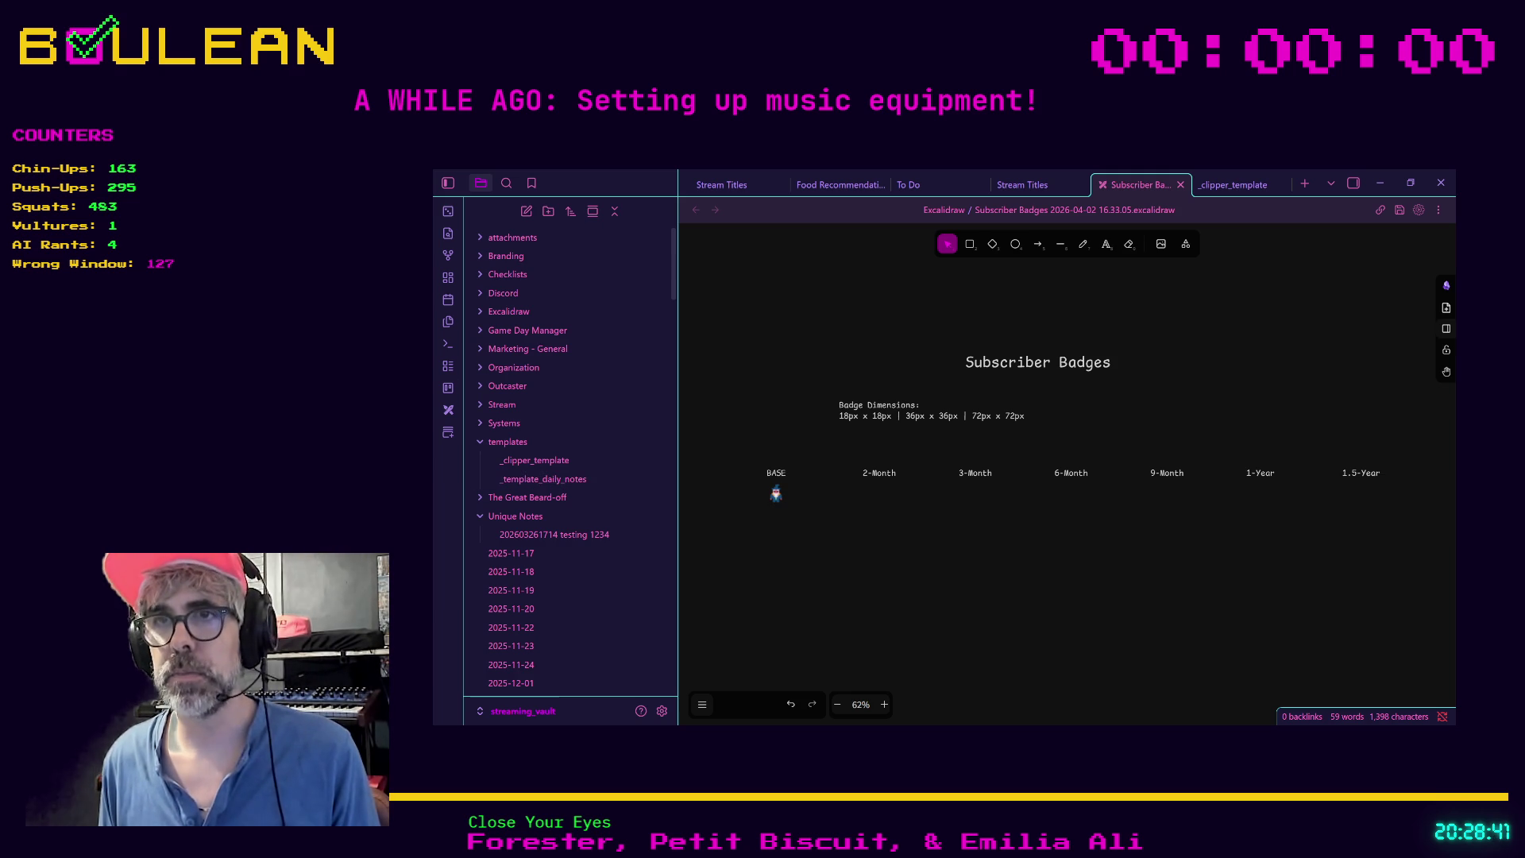
Step: Move the wizard badge under 2-Month and enlarge it to about 80px wide
left_click(776, 493)
mouse_move(777, 489)
left_mouse_down()
mouse_move(895, 504)
mouse_move(879, 512)
mouse_move(937, 583)
left_mouse_up()
key("ctrl+z")
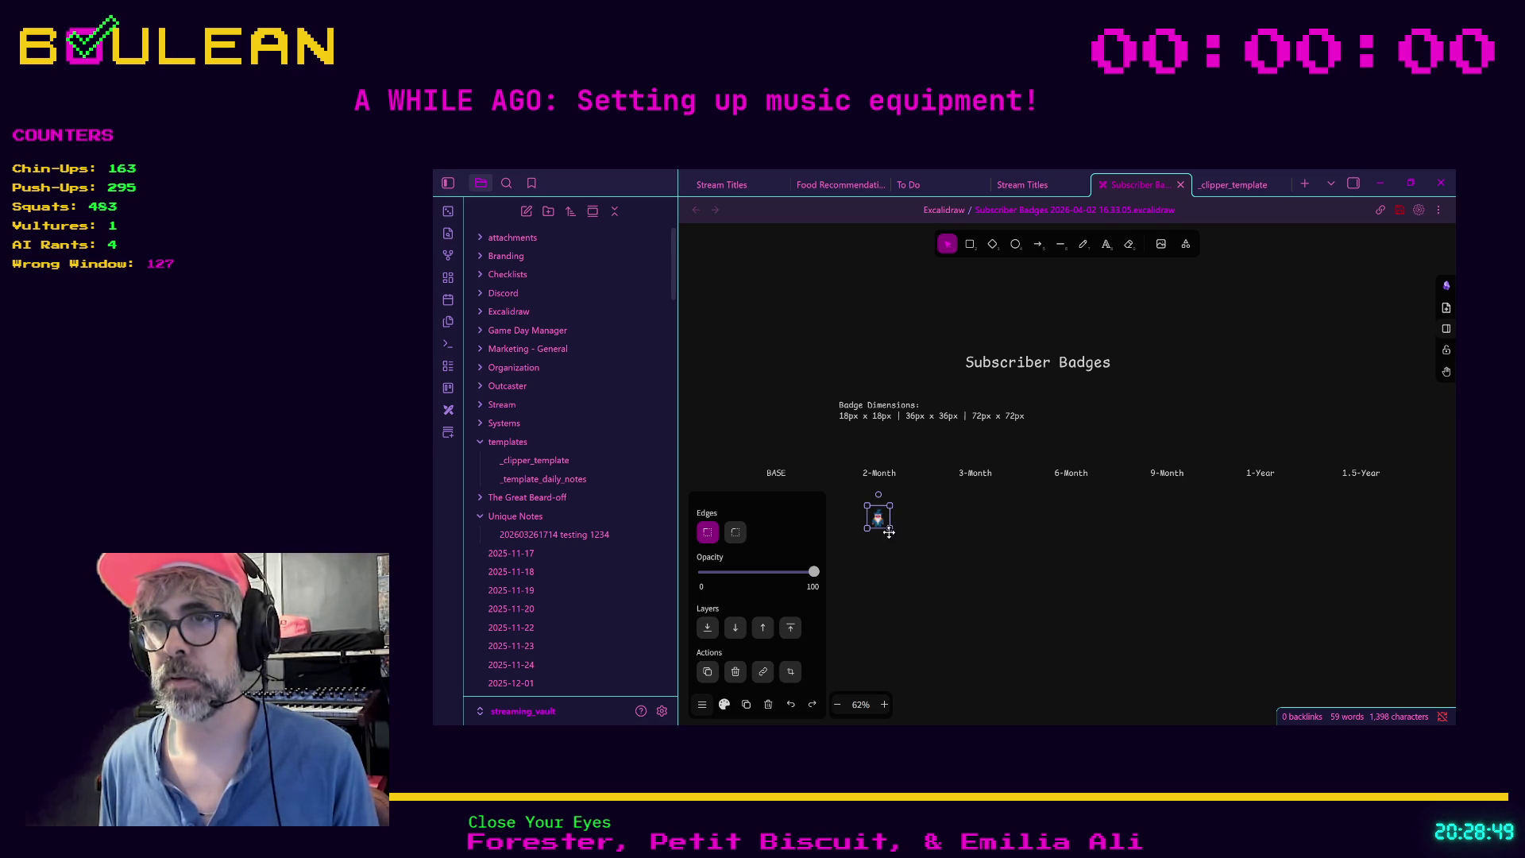
mouse_move(890, 528)
left_mouse_down()
mouse_move(934, 574)
mouse_move(882, 531)
left_mouse_up()
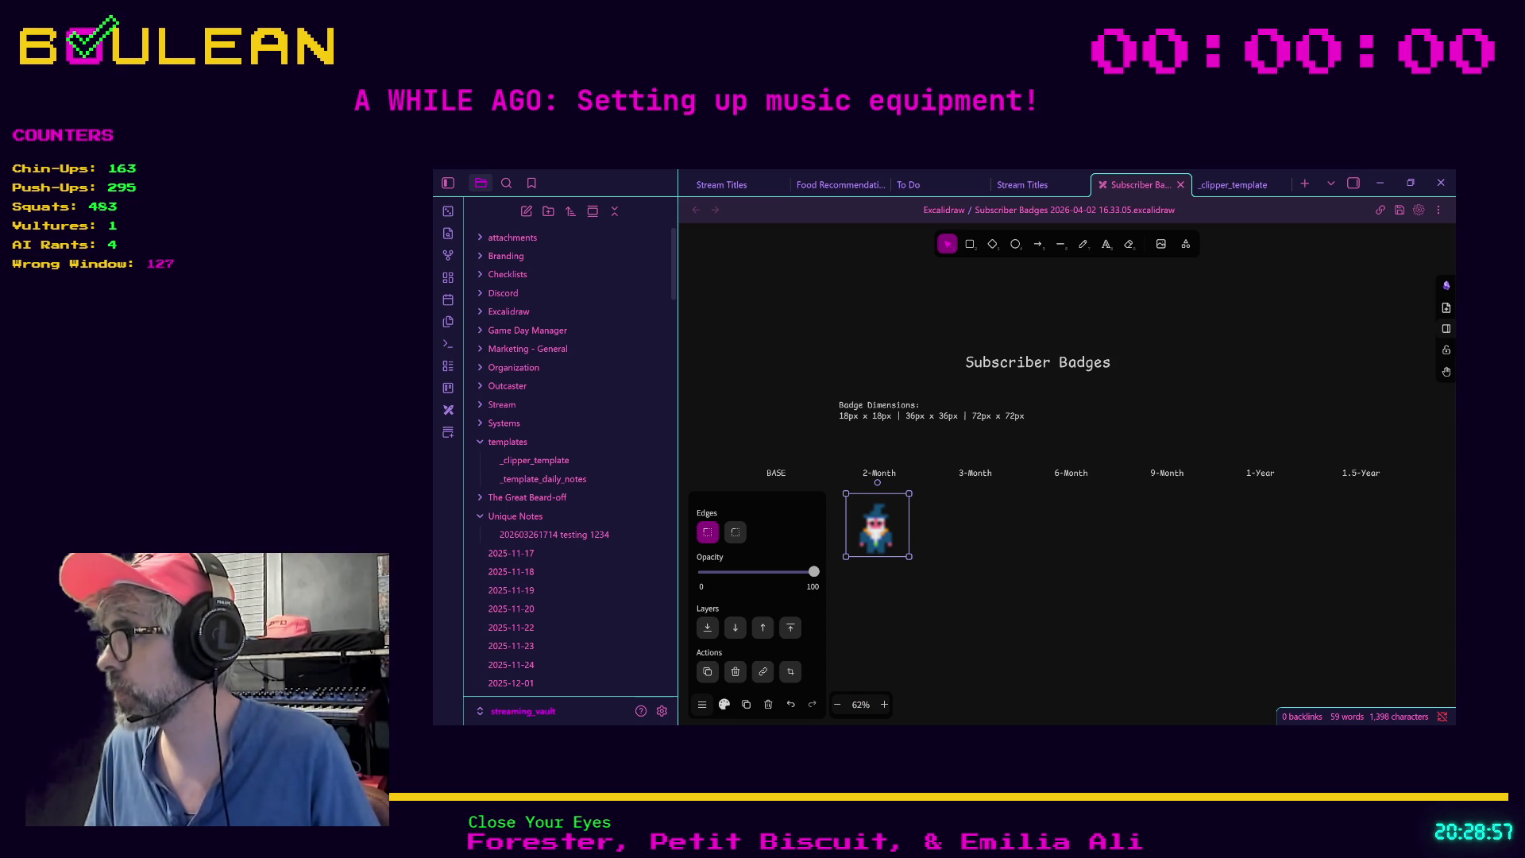
Step: Drop the checkmark PNG from the file explorer onto the board under BASE
mouse_move(1148, 537)
left_mouse_down()
mouse_move(763, 433)
mouse_move(779, 523)
left_mouse_up()
left_click(782, 534)
left_click(878, 585)
Step: Centre the wizard under the 2-Month label and give it rounded corners
left_click_drag(877, 539, 882, 534)
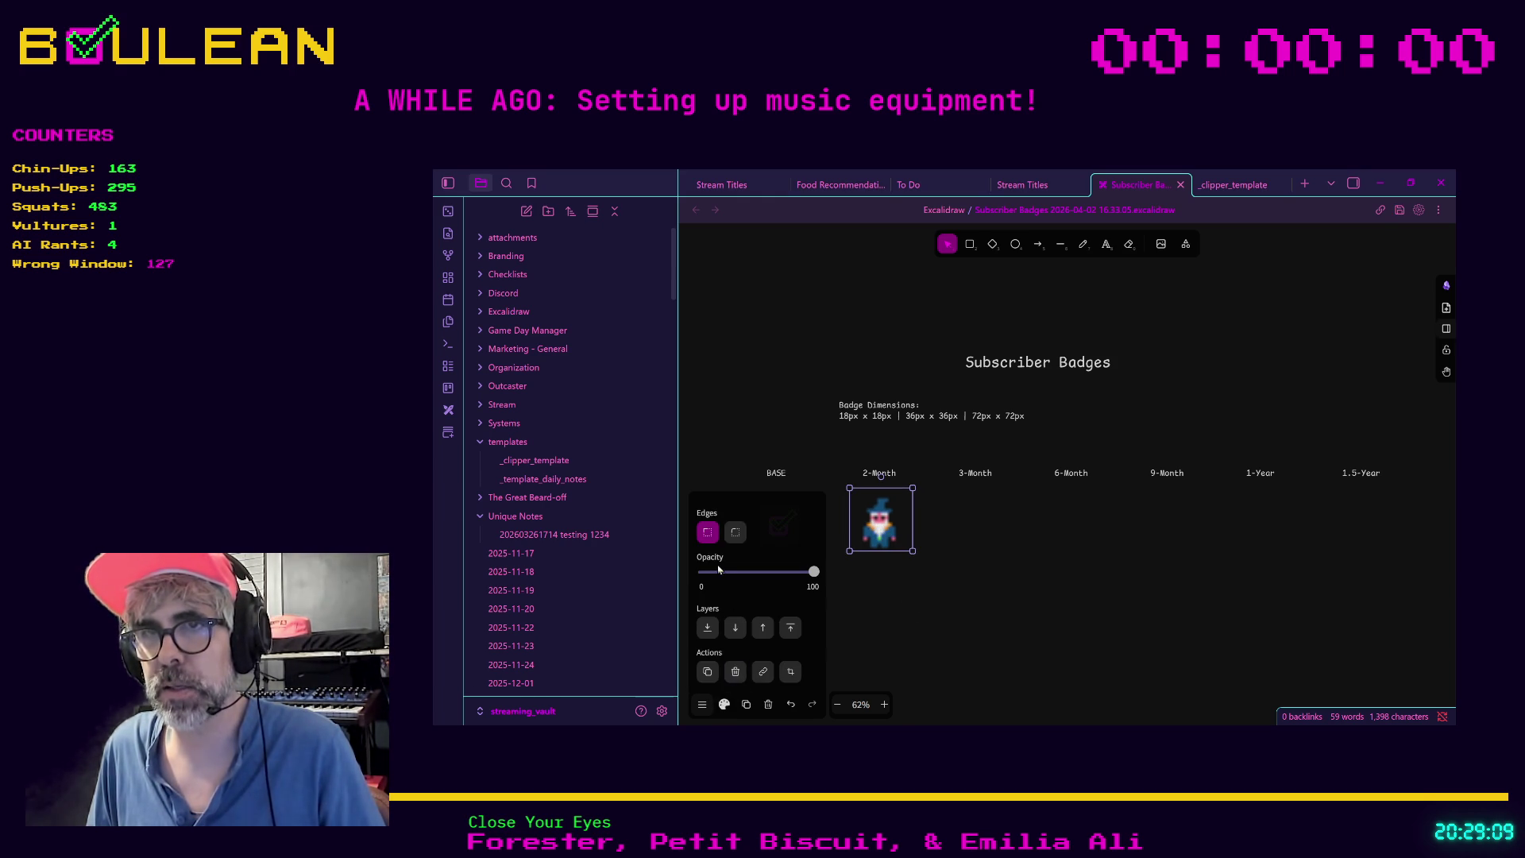
mouse_move(812, 571)
left_mouse_down()
mouse_move(708, 575)
mouse_move(845, 580)
left_mouse_up()
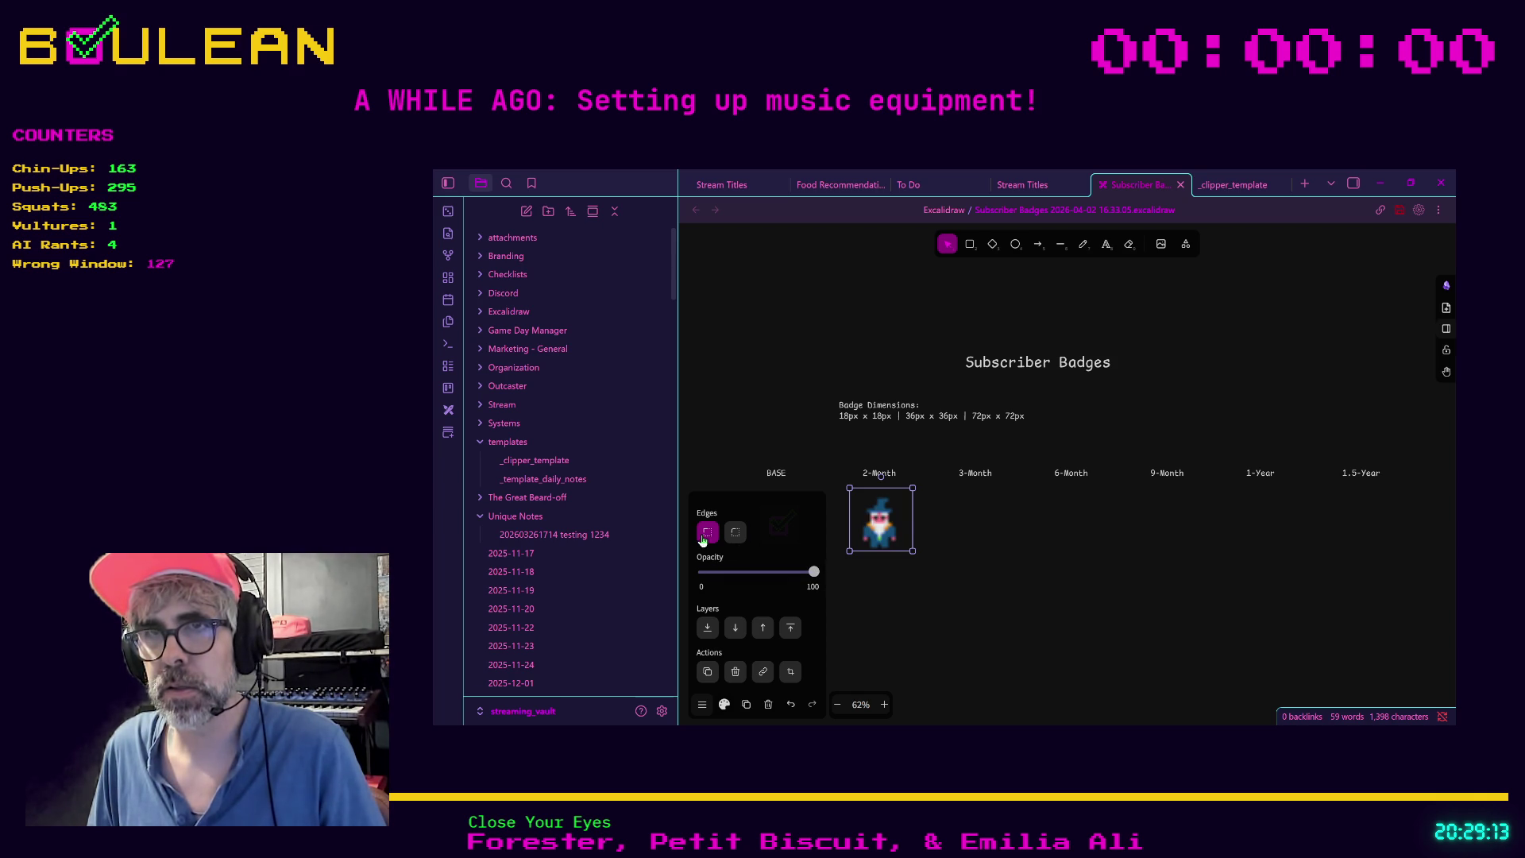
left_click(736, 536)
Step: Give the checkmark badge under BASE sharp corners
left_click(837, 606)
left_click(783, 541)
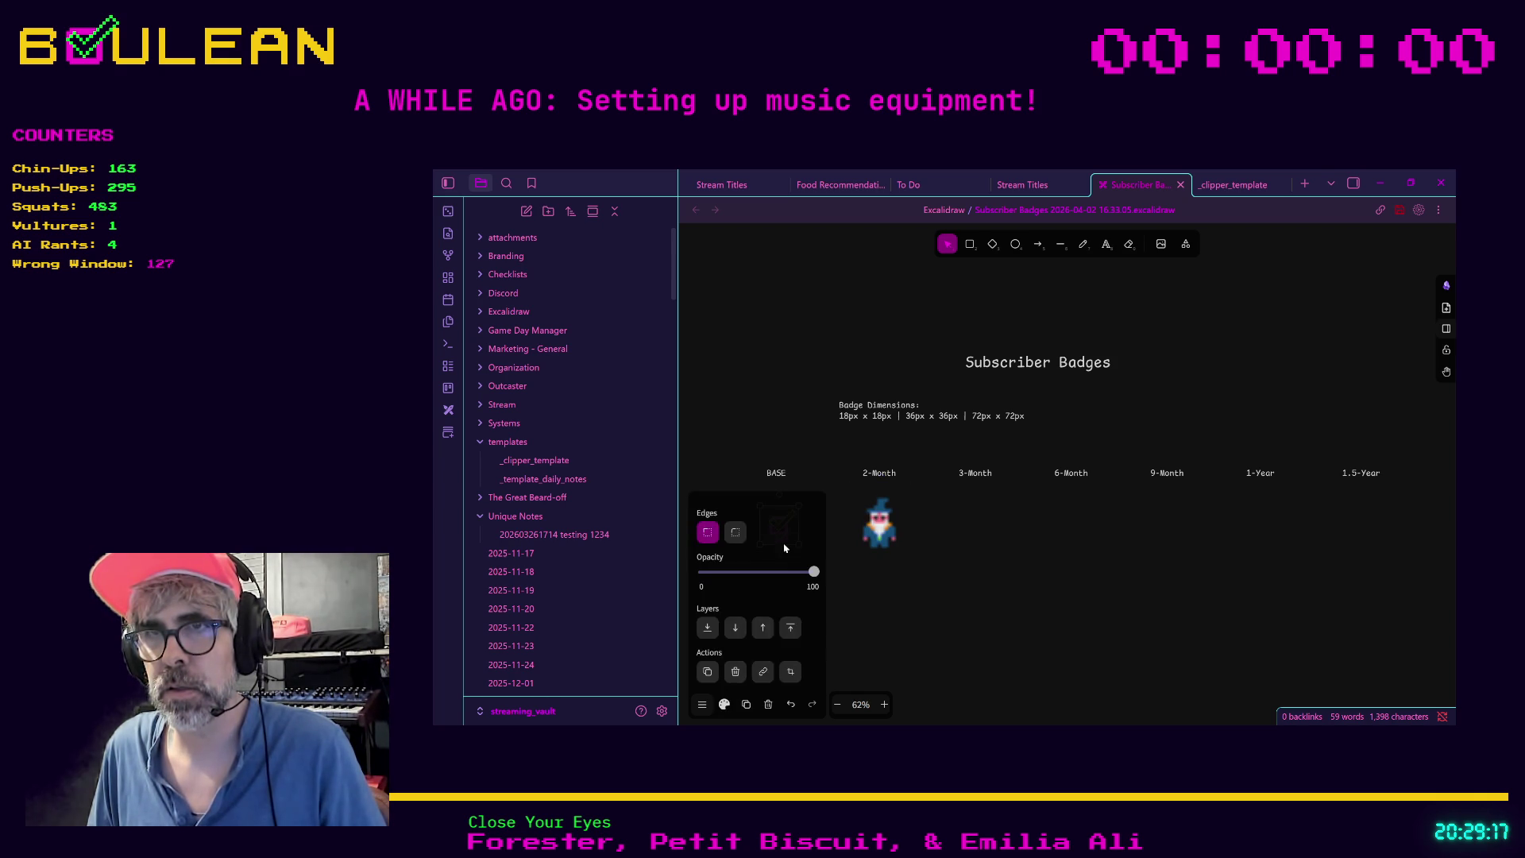
left_click(880, 607)
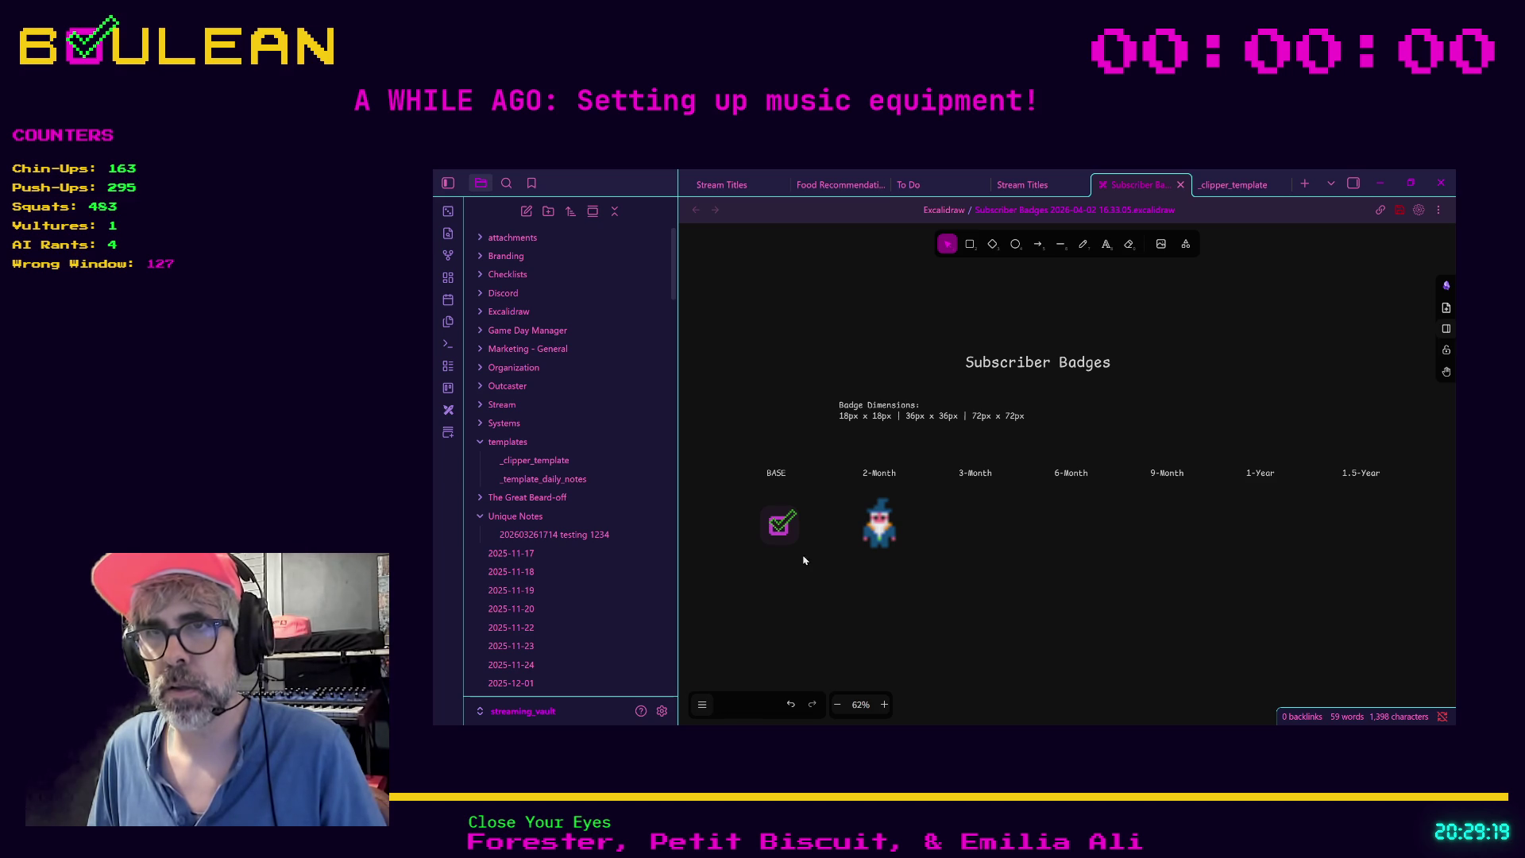
left_click(781, 524)
left_click(710, 534)
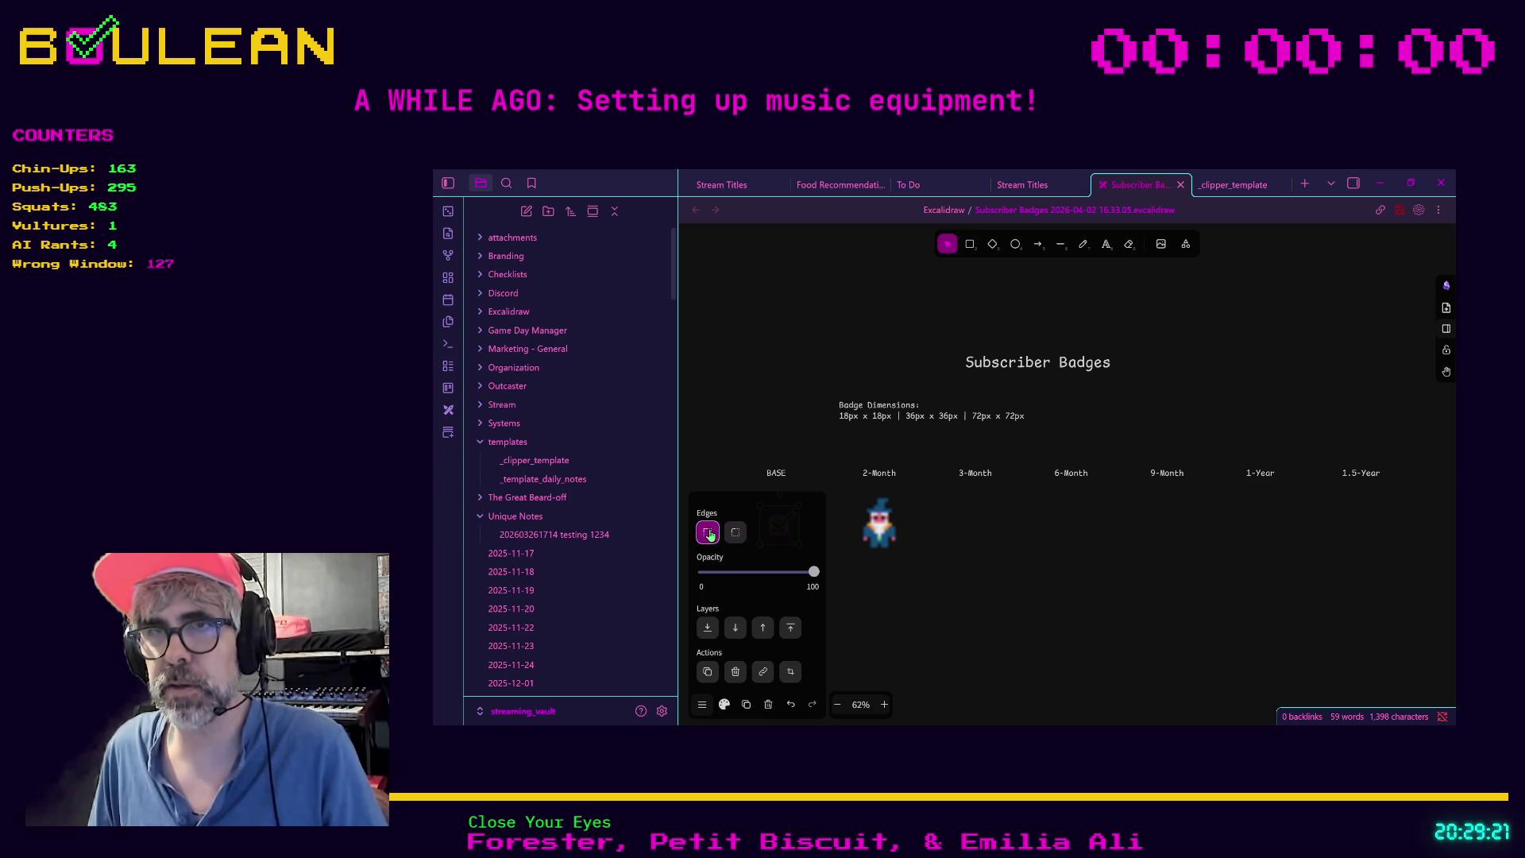
left_click(908, 613)
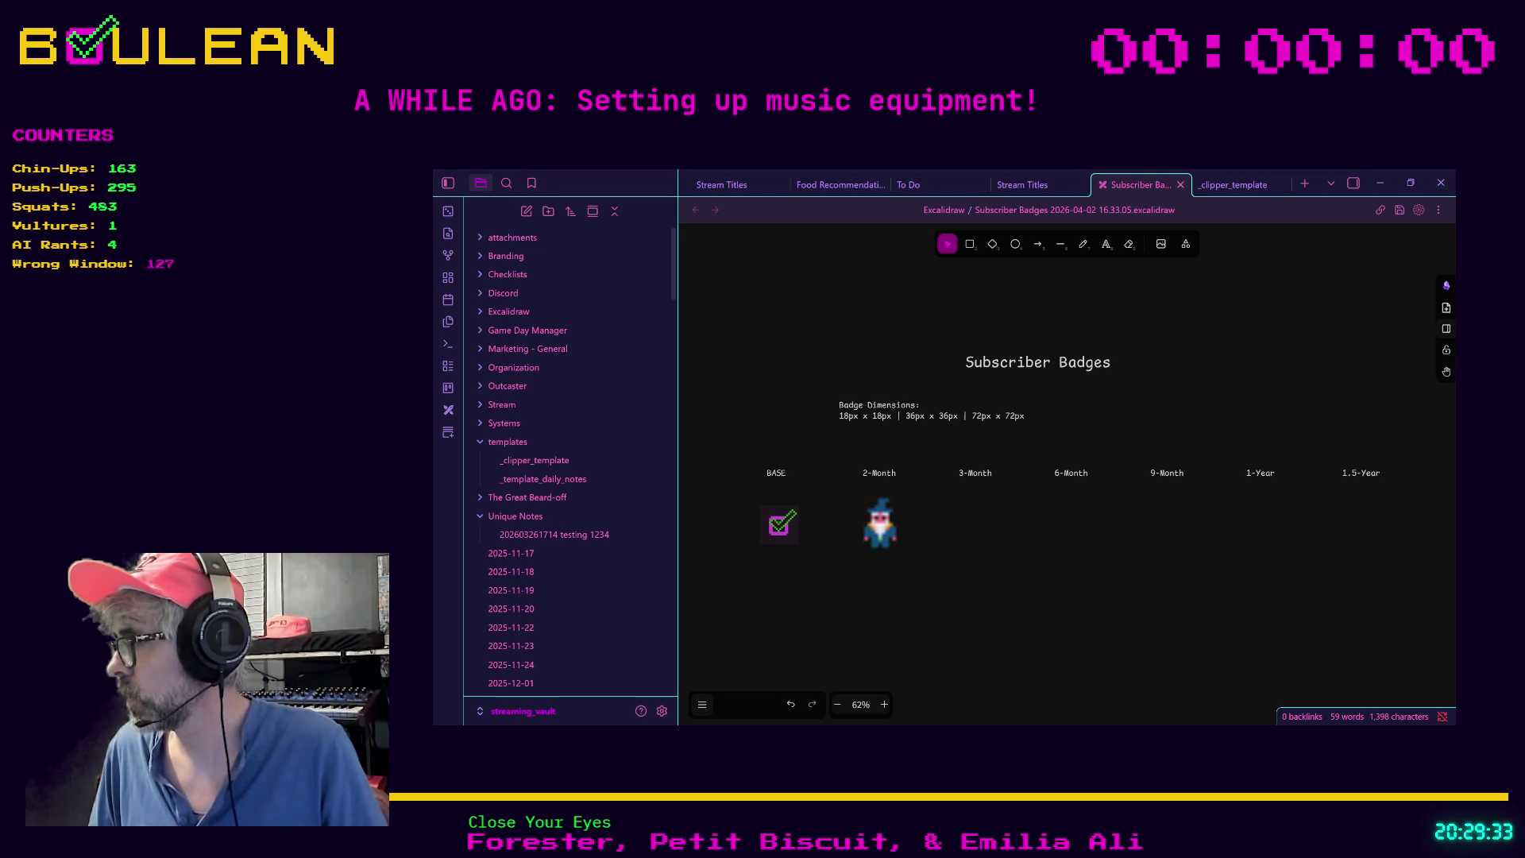
Step: Place wizard-head badges under 3-Month, 6-Month, 9-Month, 1-Year and 1.5-Year, lined up in a row
mouse_move(1457, 493)
left_mouse_down()
mouse_move(1069, 485)
mouse_move(812, 426)
mouse_move(975, 522)
left_mouse_up()
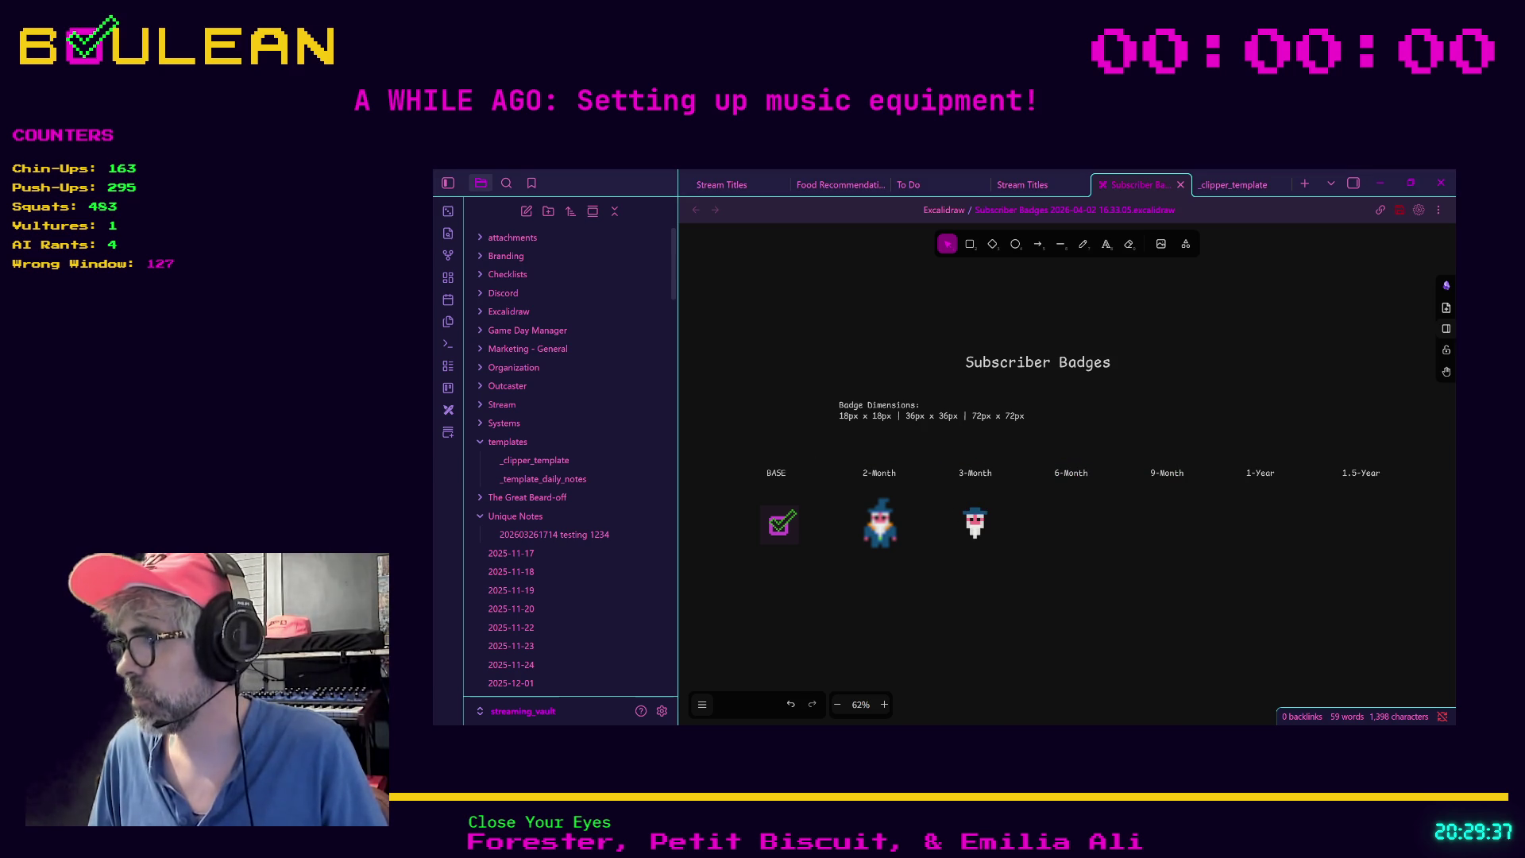
mouse_move(1457, 493)
left_mouse_down()
mouse_move(1107, 517)
mouse_move(1075, 535)
mouse_move(1091, 554)
mouse_move(1075, 526)
left_mouse_up()
left_click(1177, 579)
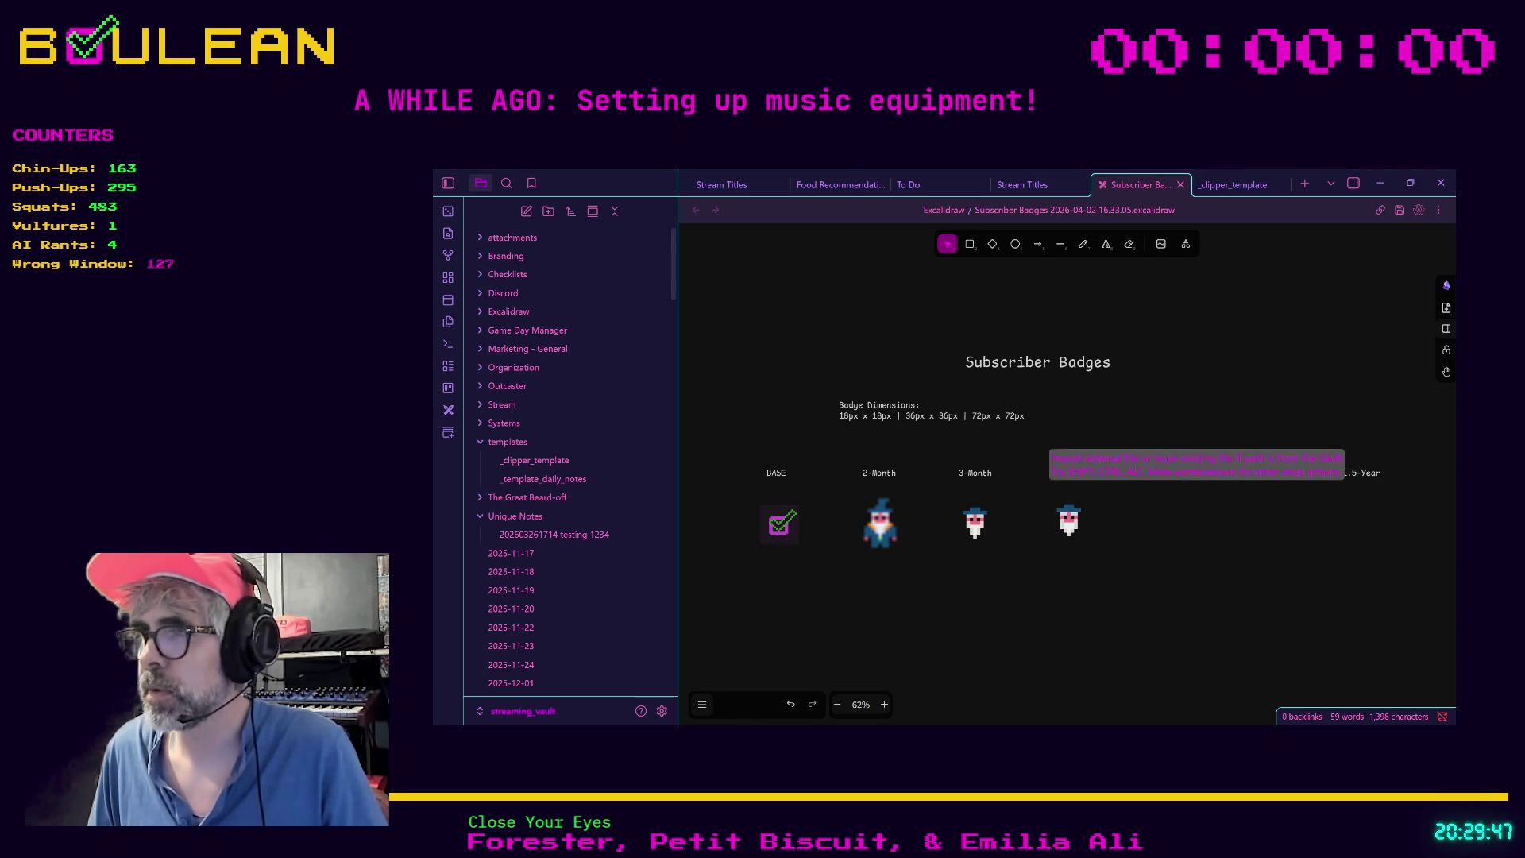
key("ctrl+v")
left_click_drag(1186, 559, 1170, 531)
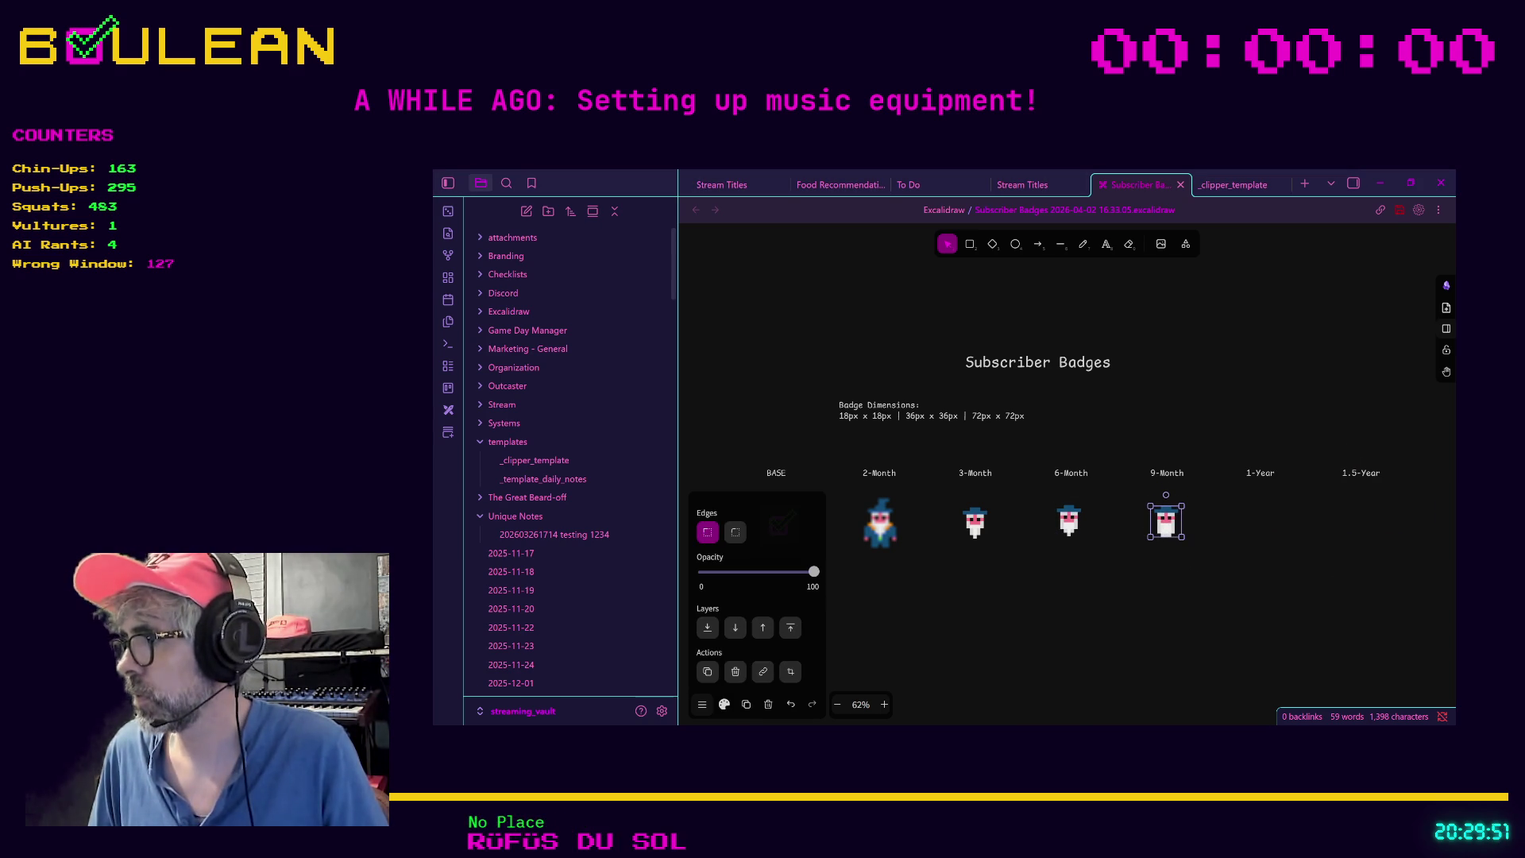
left_click_drag(1266, 538, 1263, 518)
mouse_move(1371, 557)
left_mouse_down()
mouse_move(1141, 497)
mouse_move(1169, 477)
mouse_move(1134, 475)
mouse_move(1121, 448)
left_mouse_up()
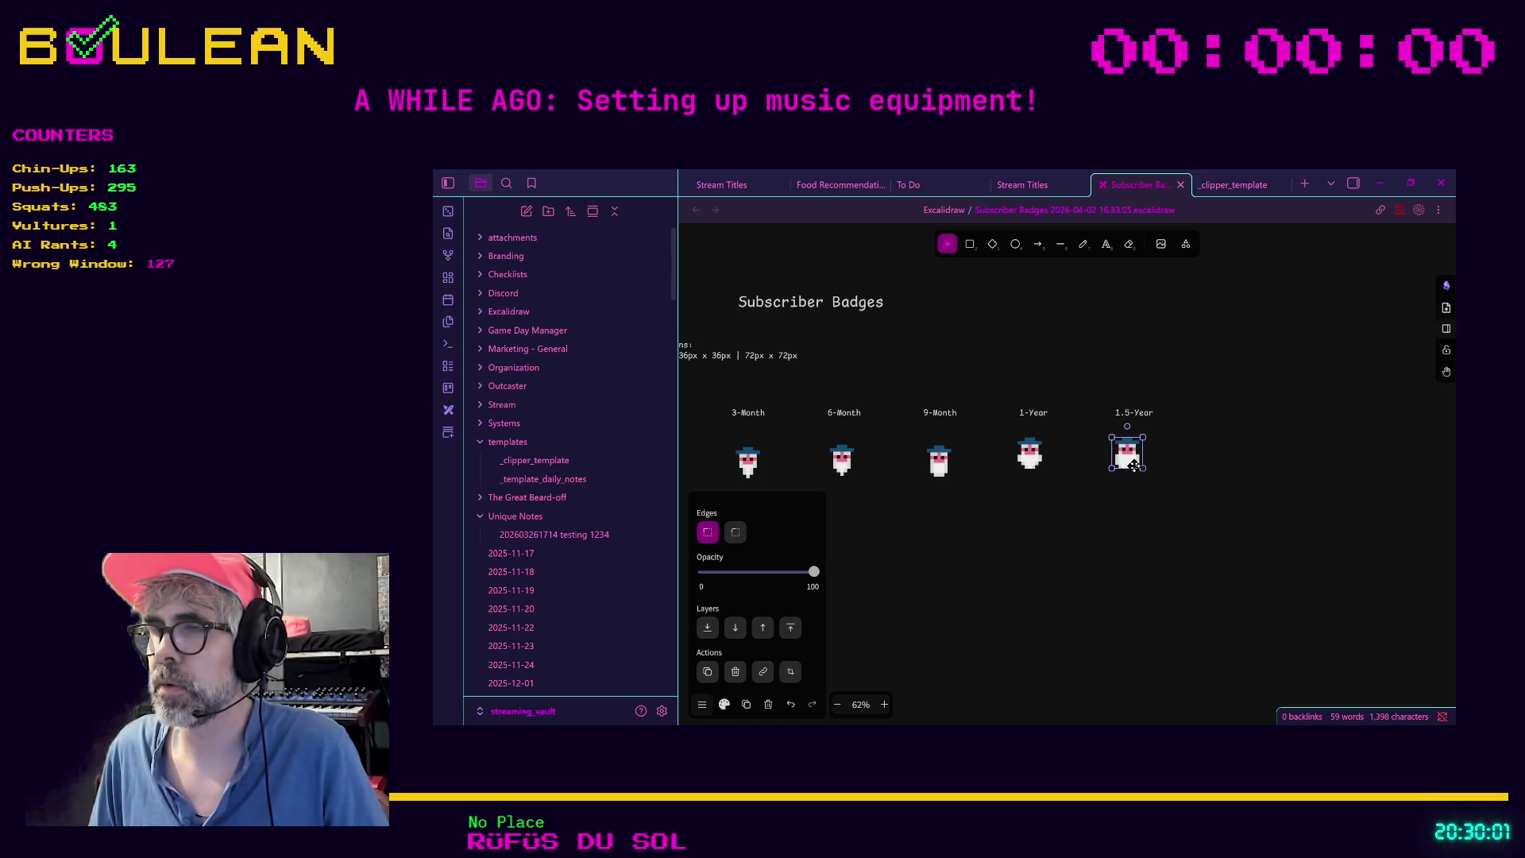
scroll(1093, 529, "down", 1)
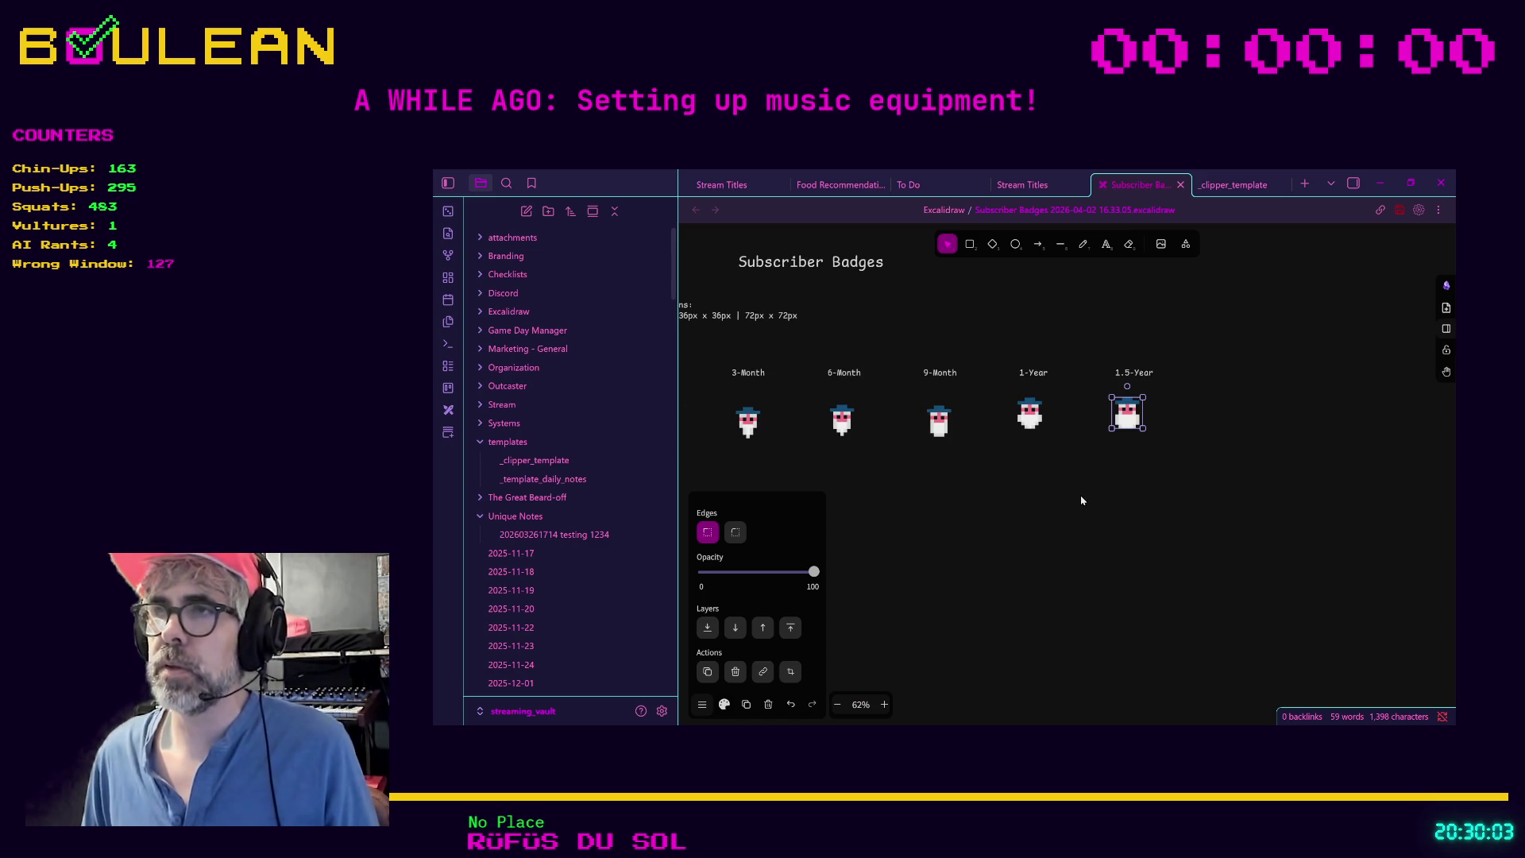
scroll(1082, 500, "down", 1)
mouse_move(984, 511)
left_mouse_down()
mouse_move(1115, 448)
mouse_move(1090, 441)
left_mouse_up()
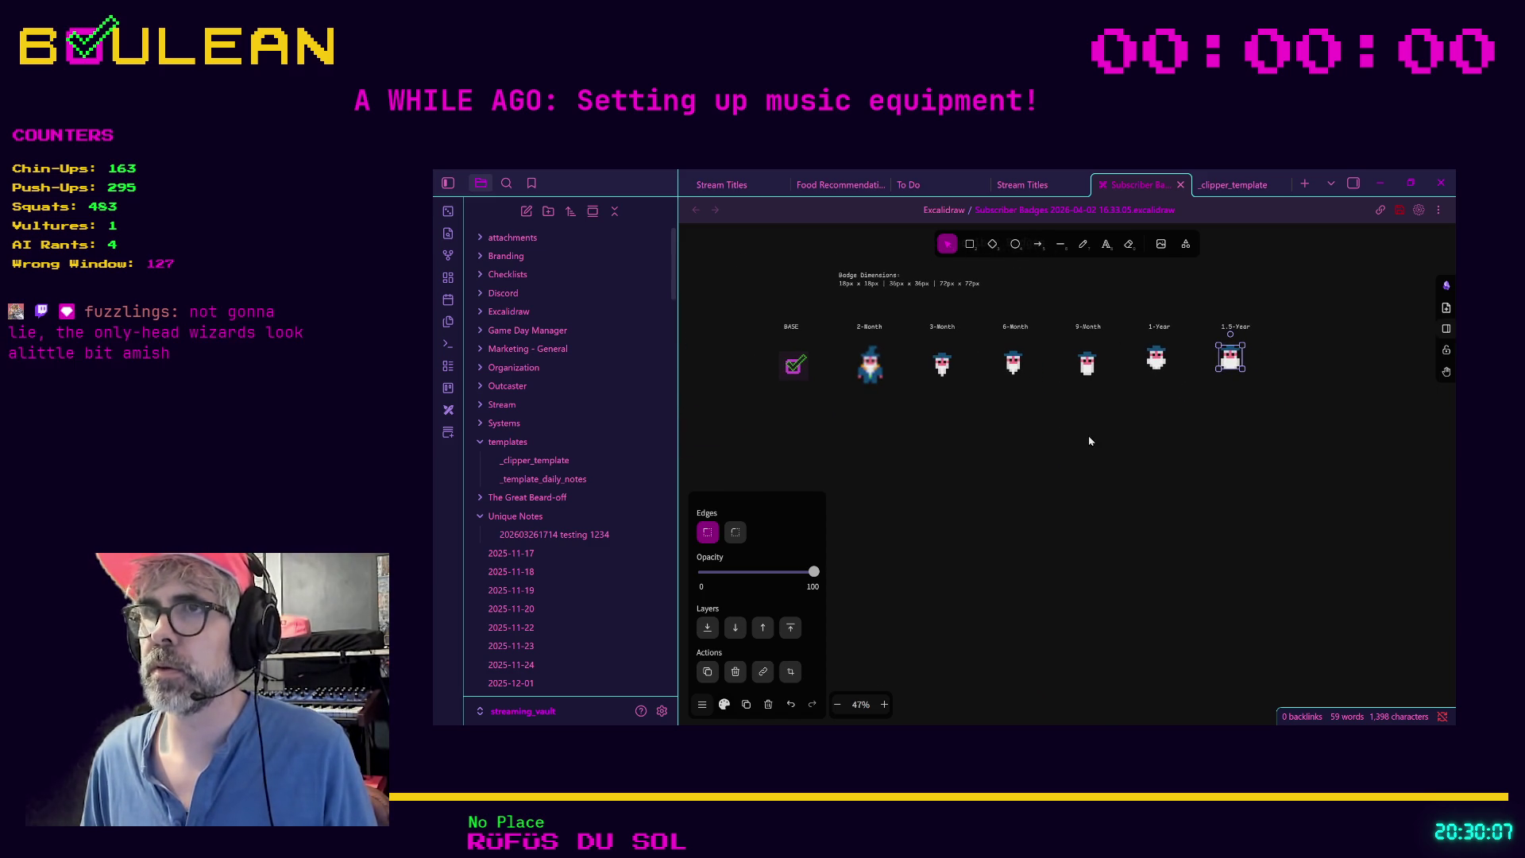
Step: Add a 'Remaining Badges in order' text note below the badge row
left_click(1106, 244)
left_click_drag(850, 420, 1050, 433)
type("Remaining Badges in o")
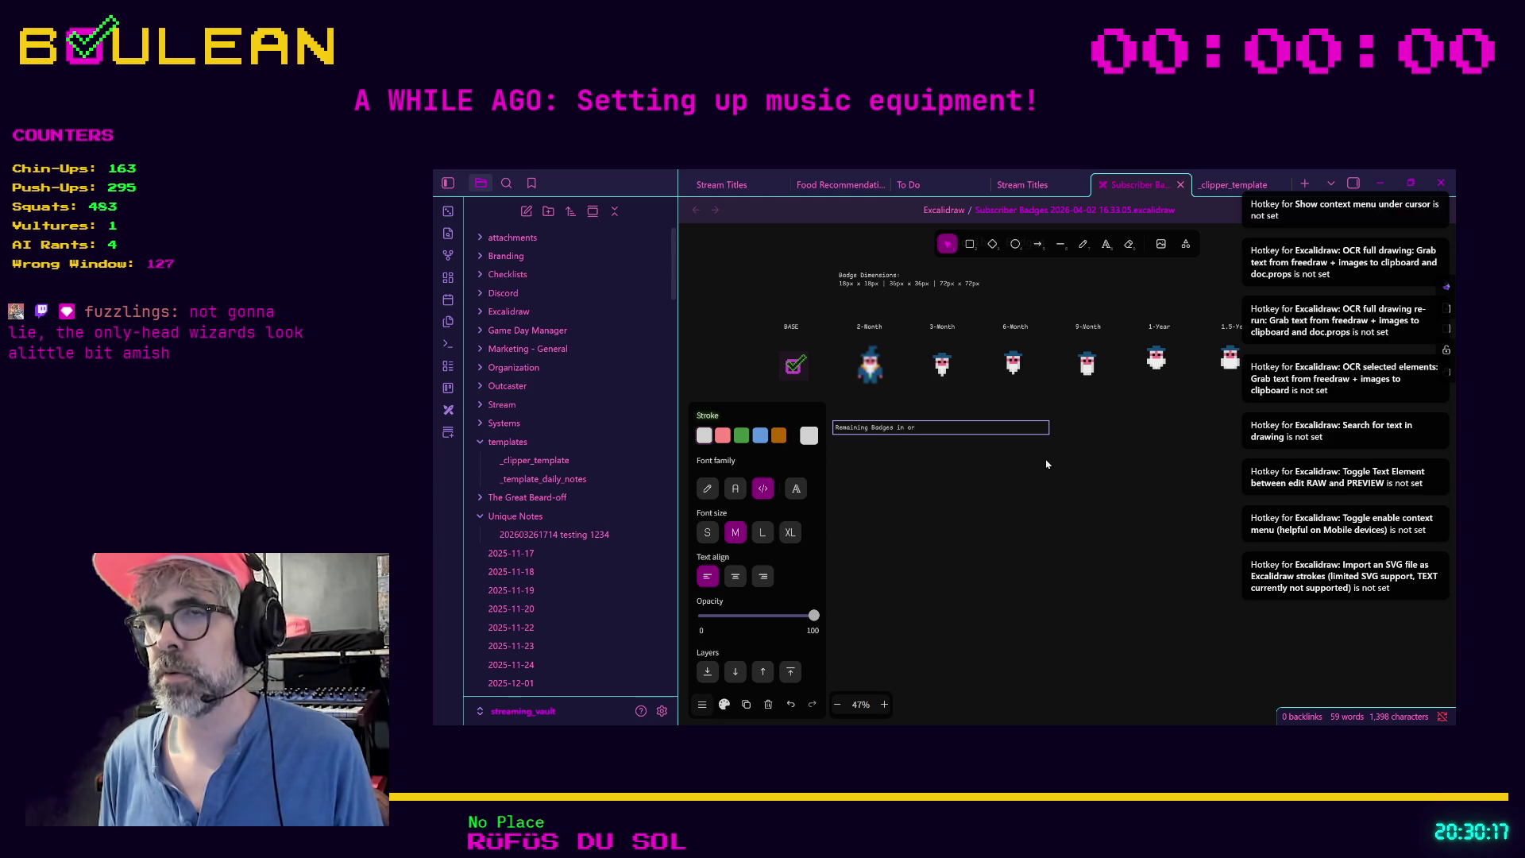
type("r")
left_click(1044, 467)
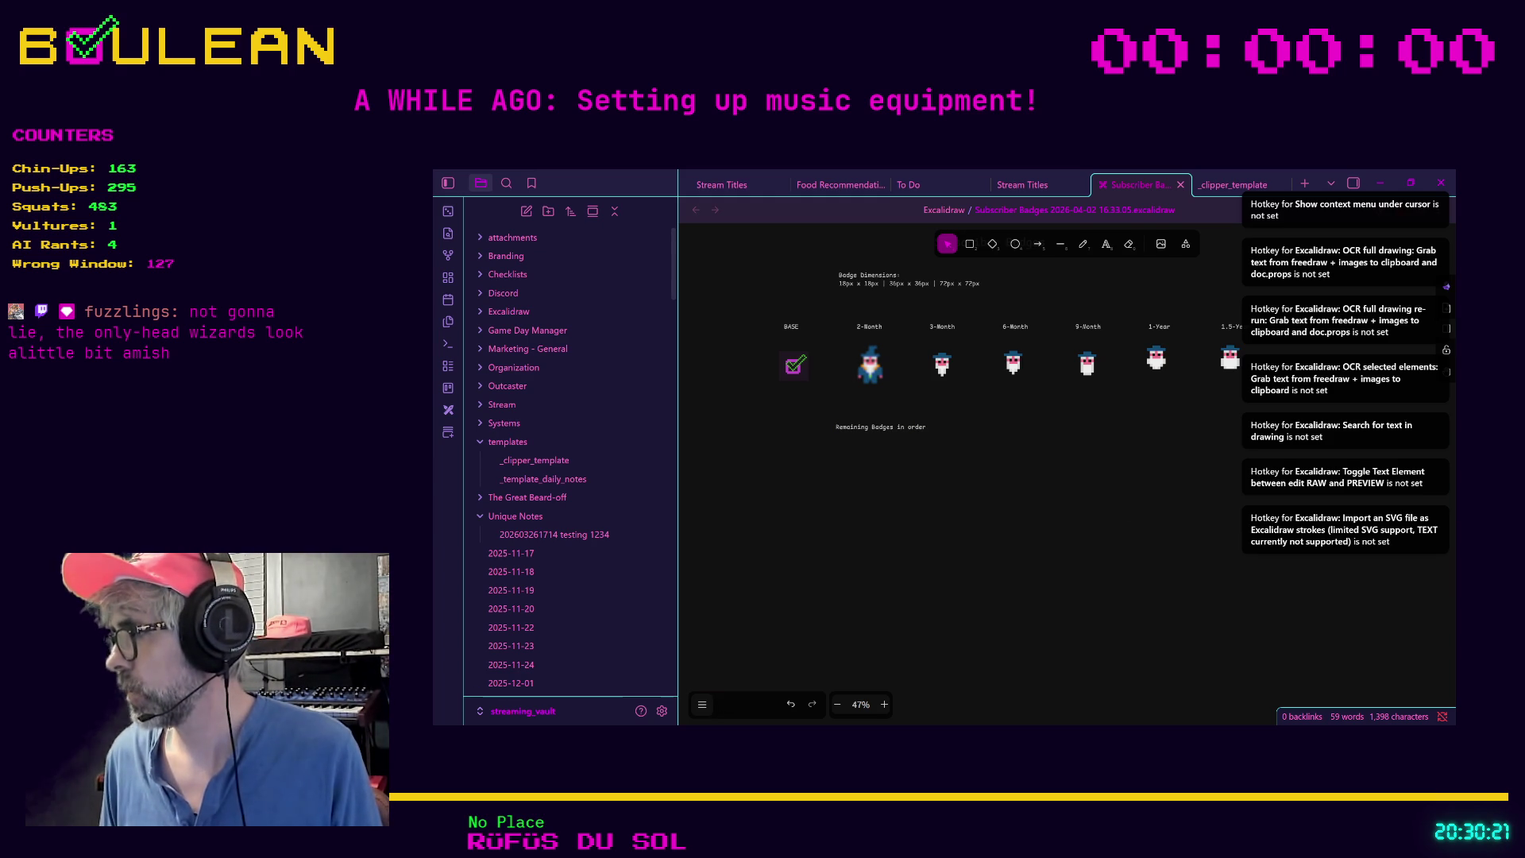
Step: Drop the ten remaining badge images in a row and move the note above them
mouse_move(1462, 620)
left_mouse_down()
mouse_move(1144, 577)
mouse_move(744, 491)
mouse_move(858, 564)
left_mouse_up()
scroll(949, 526, "down", 5)
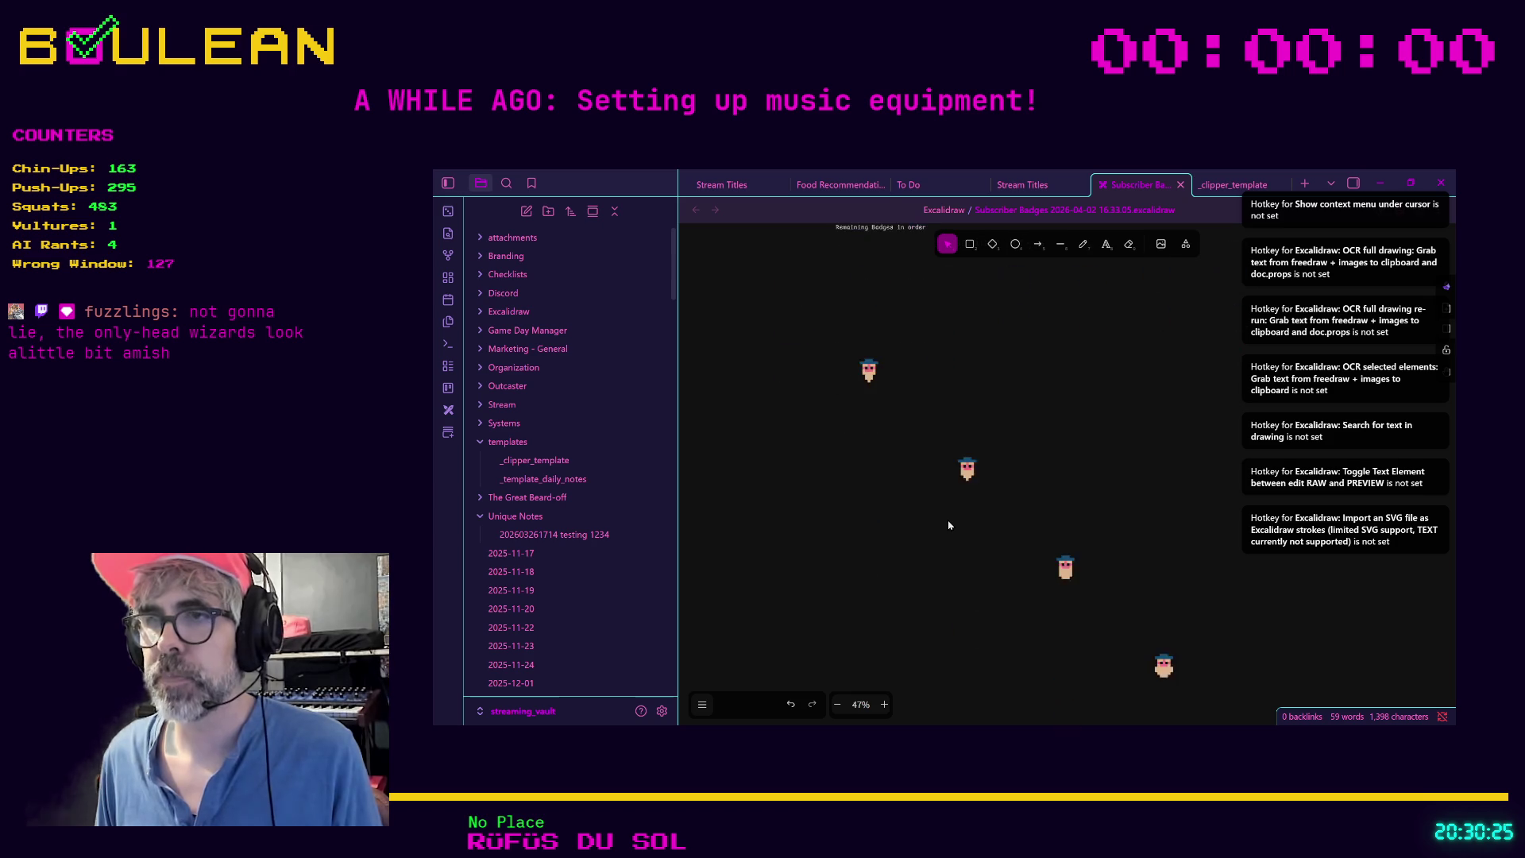
scroll(949, 525, "down", 3)
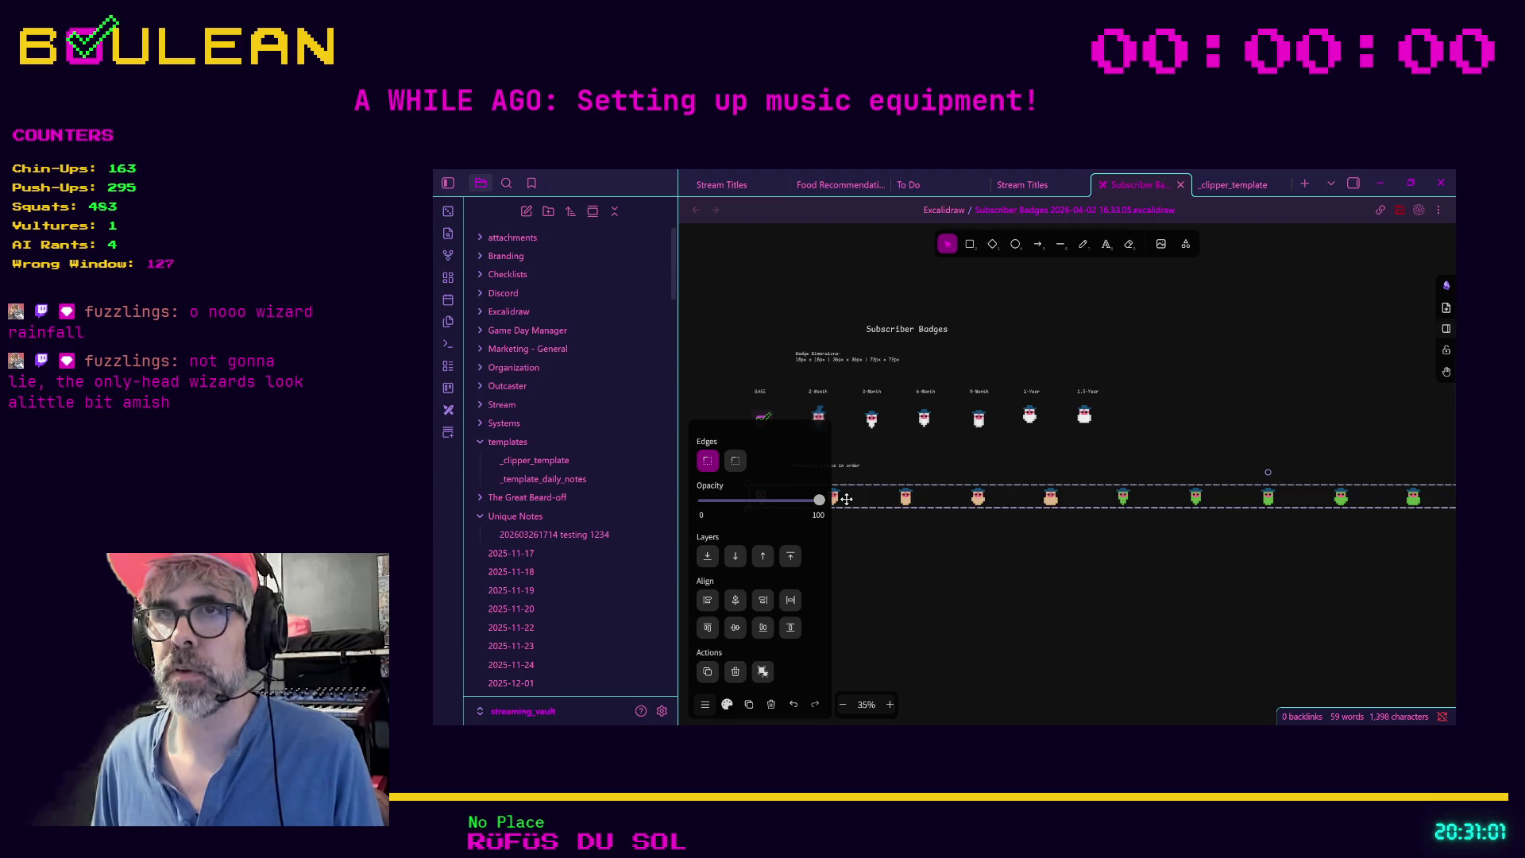
left_click_drag(888, 463, 823, 467)
left_click(874, 556)
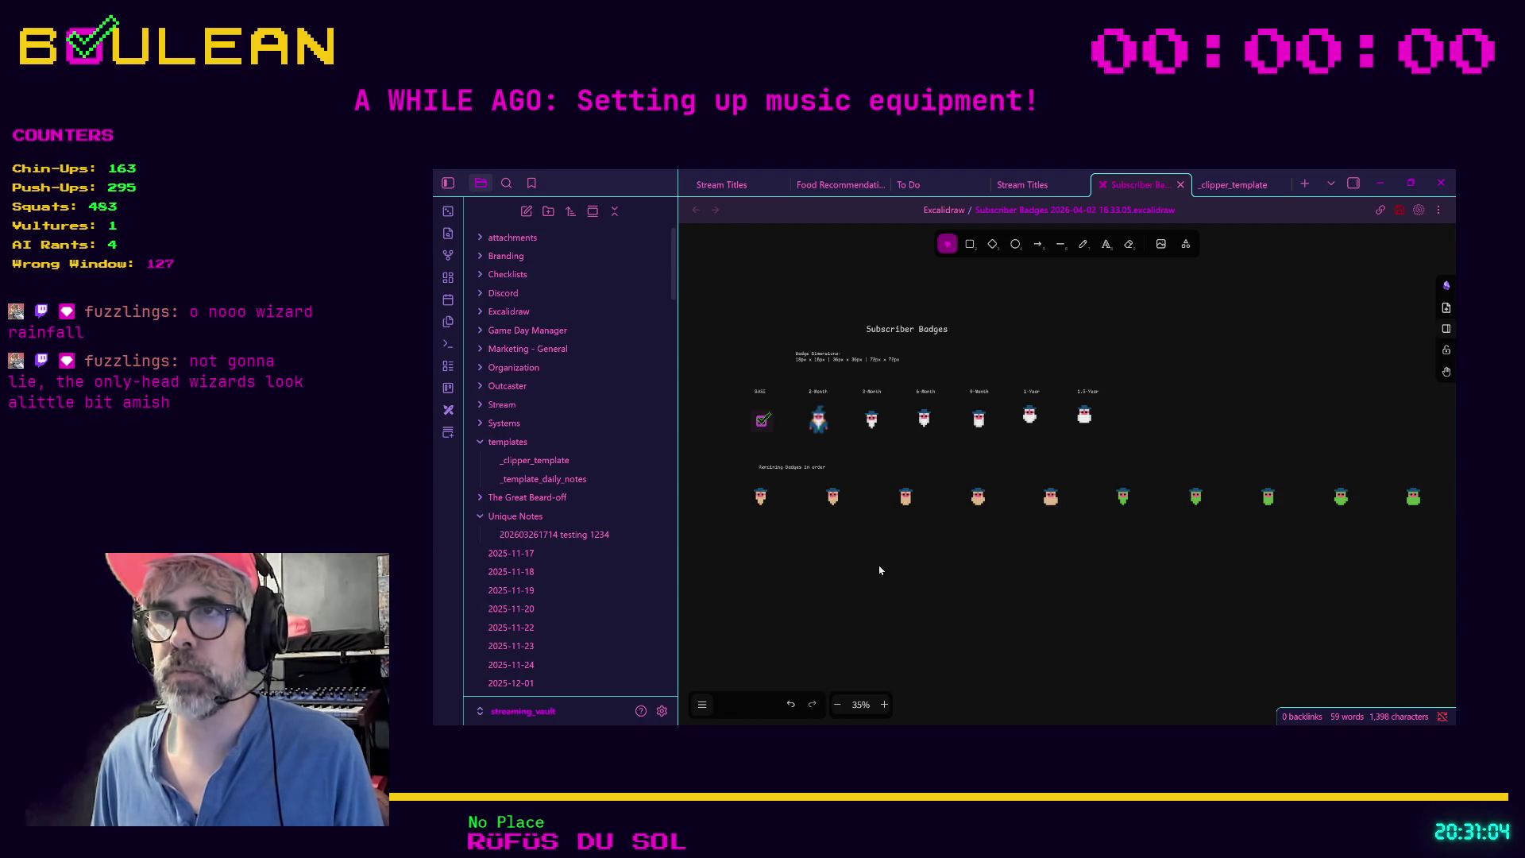
left_click(1107, 244)
left_click(989, 341)
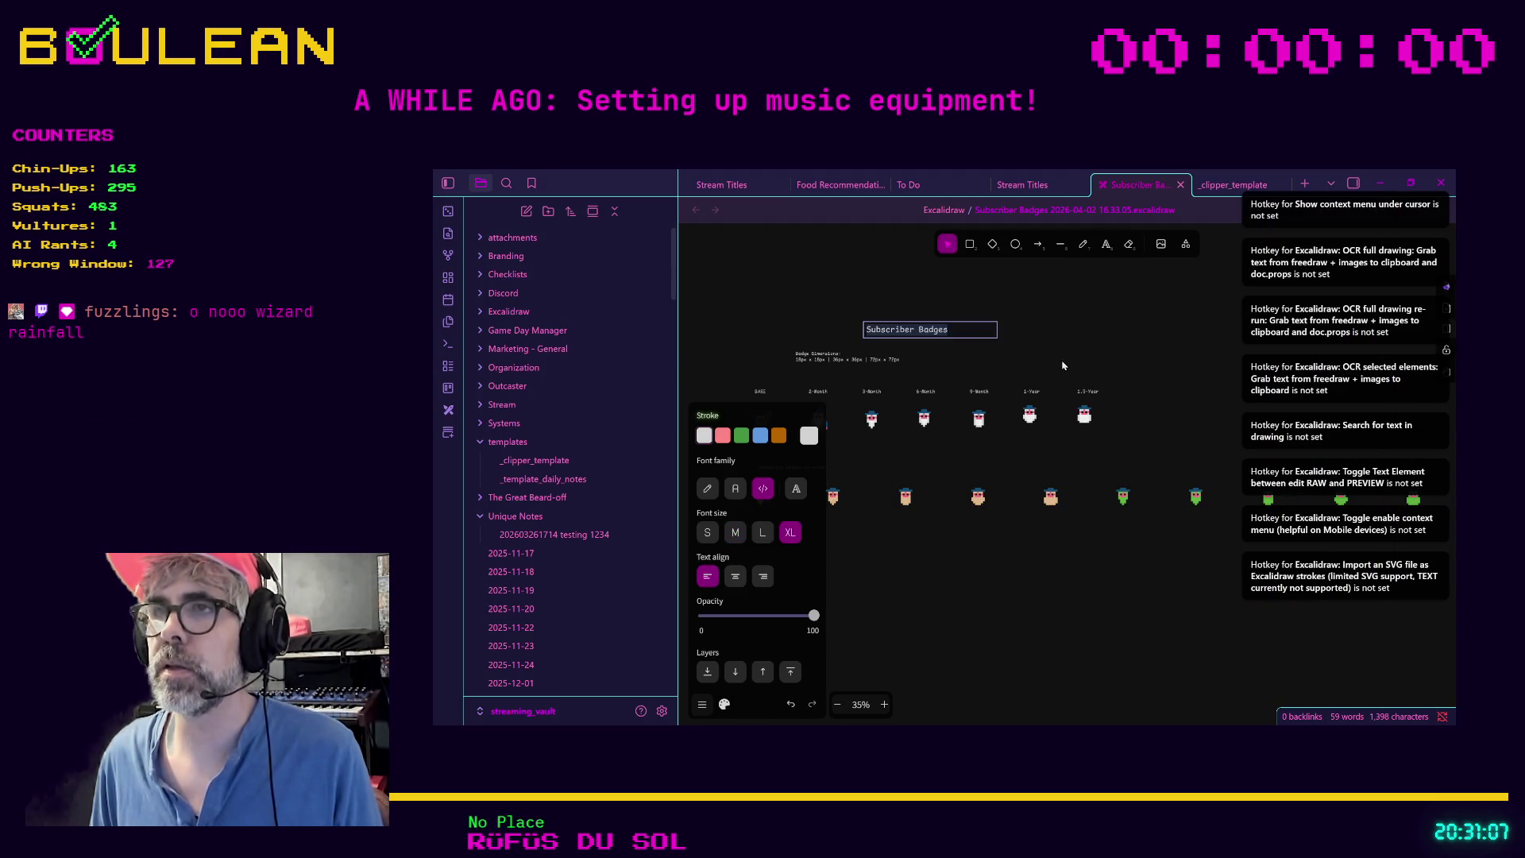
Step: Add a note right of the title: 'Badges are located at D:\stream\twitch\…' with the badge folder path
key("Escape")
left_click(1107, 245)
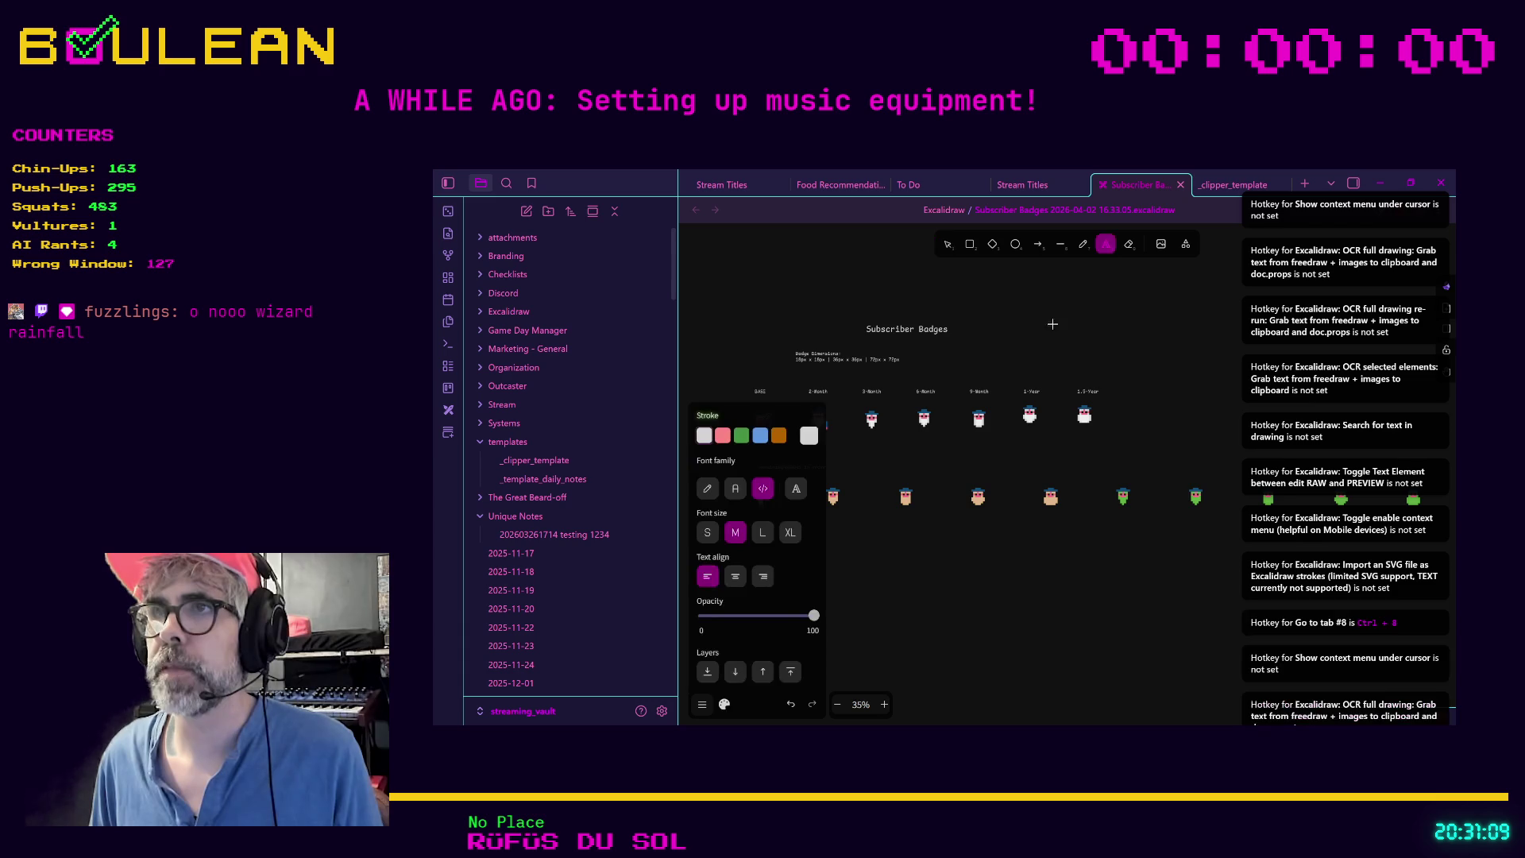
left_click_drag(1007, 345, 1184, 375)
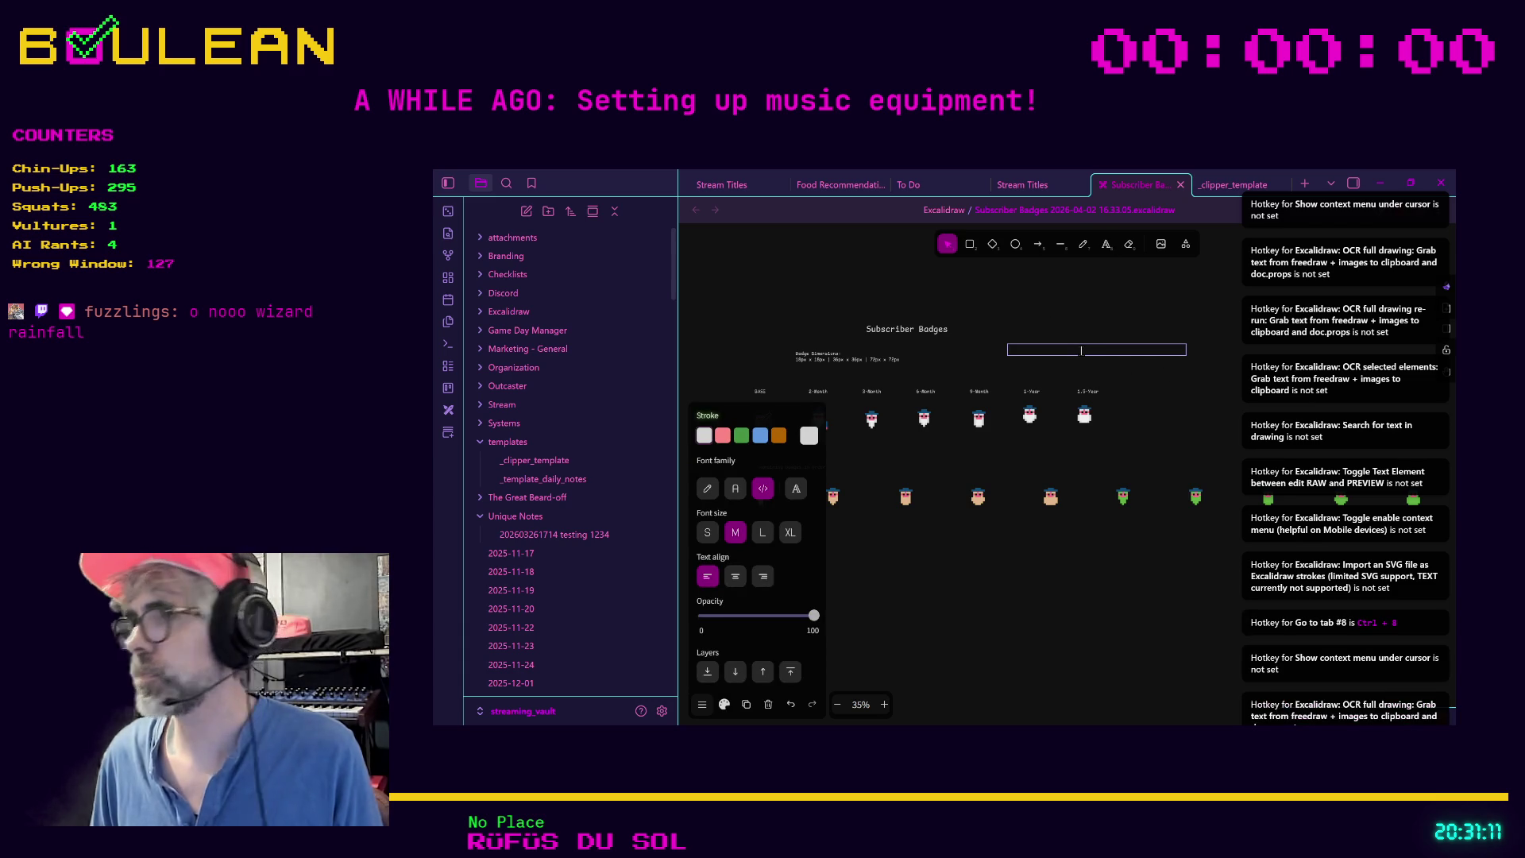
type("Badges are locate")
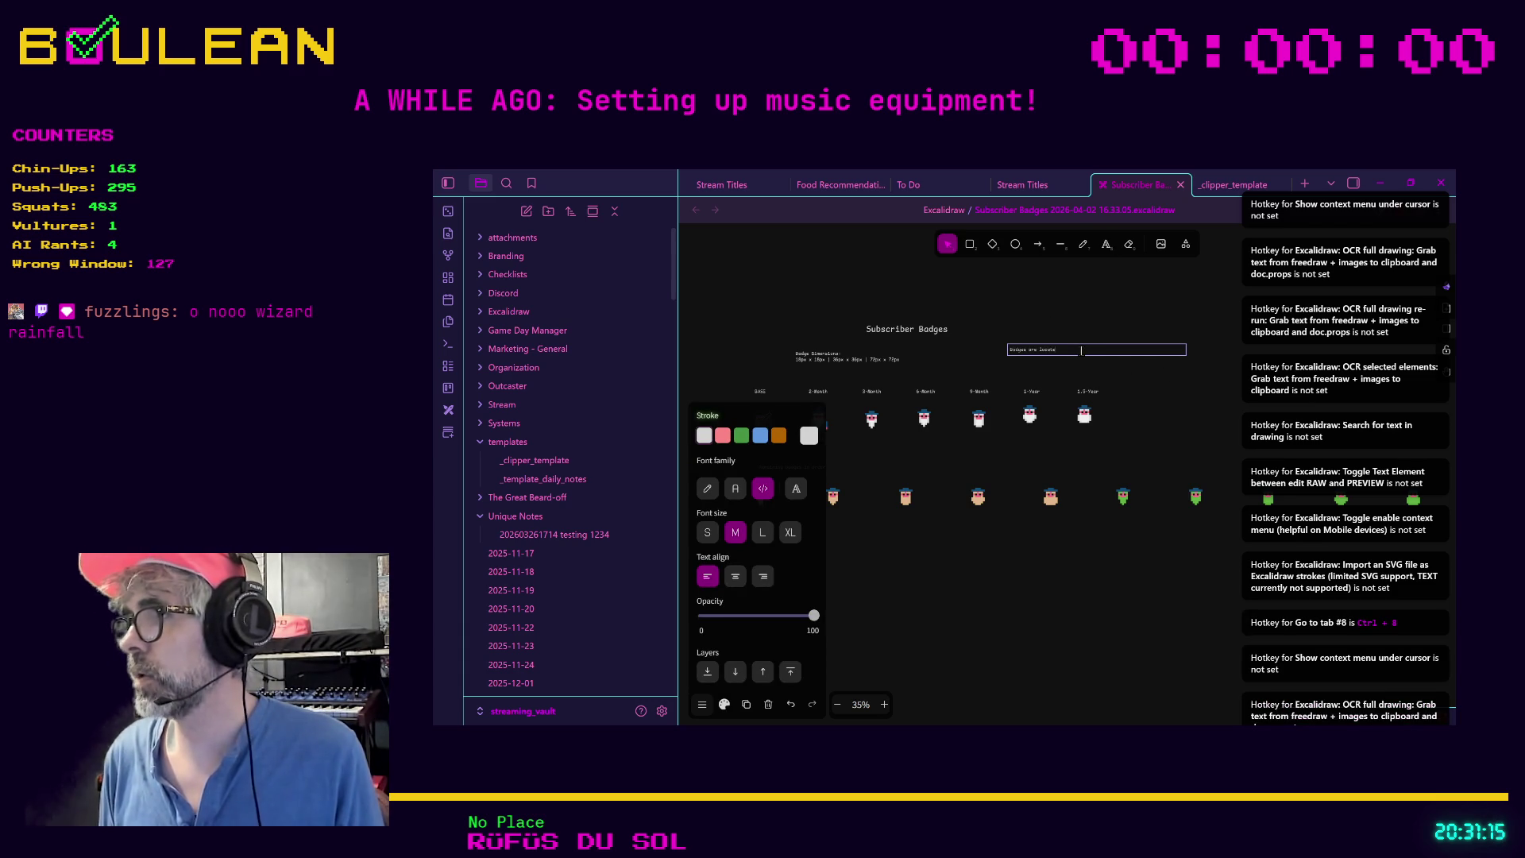
type("d at D:\\stre")
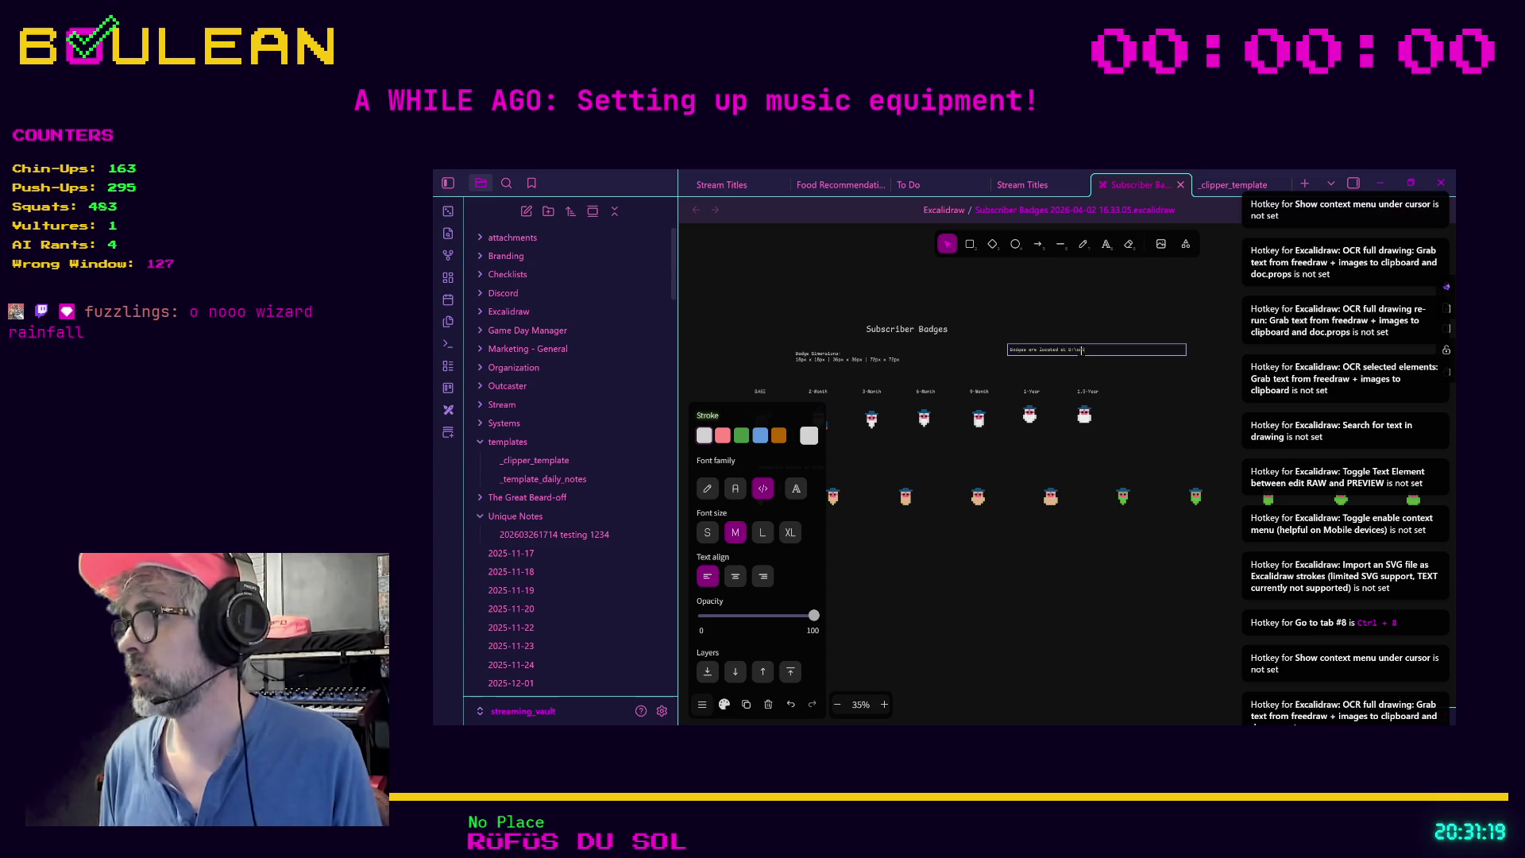
type("am\\twitch")
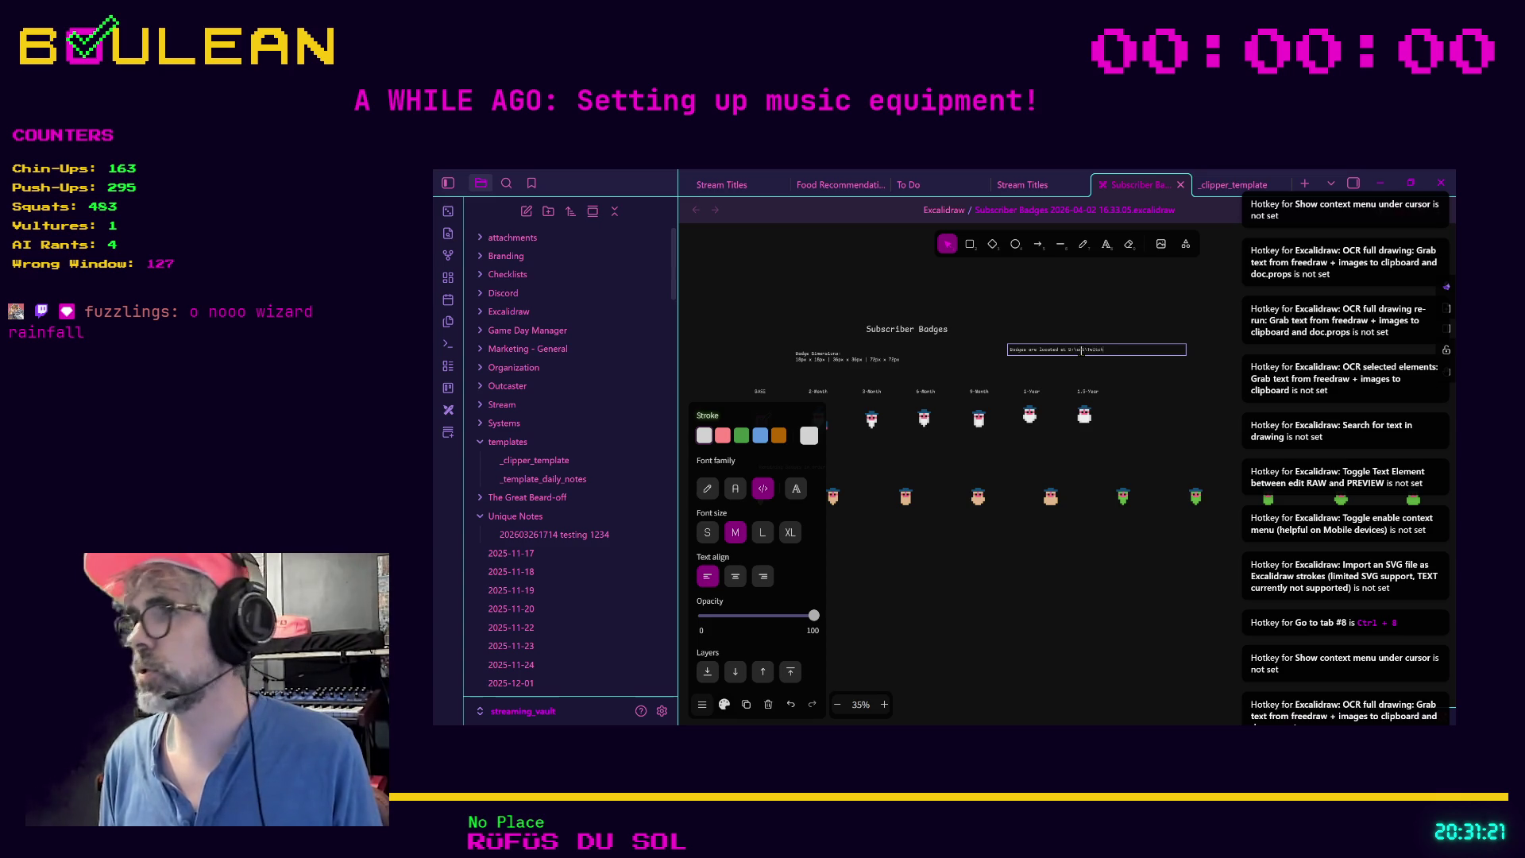
type("\\S")
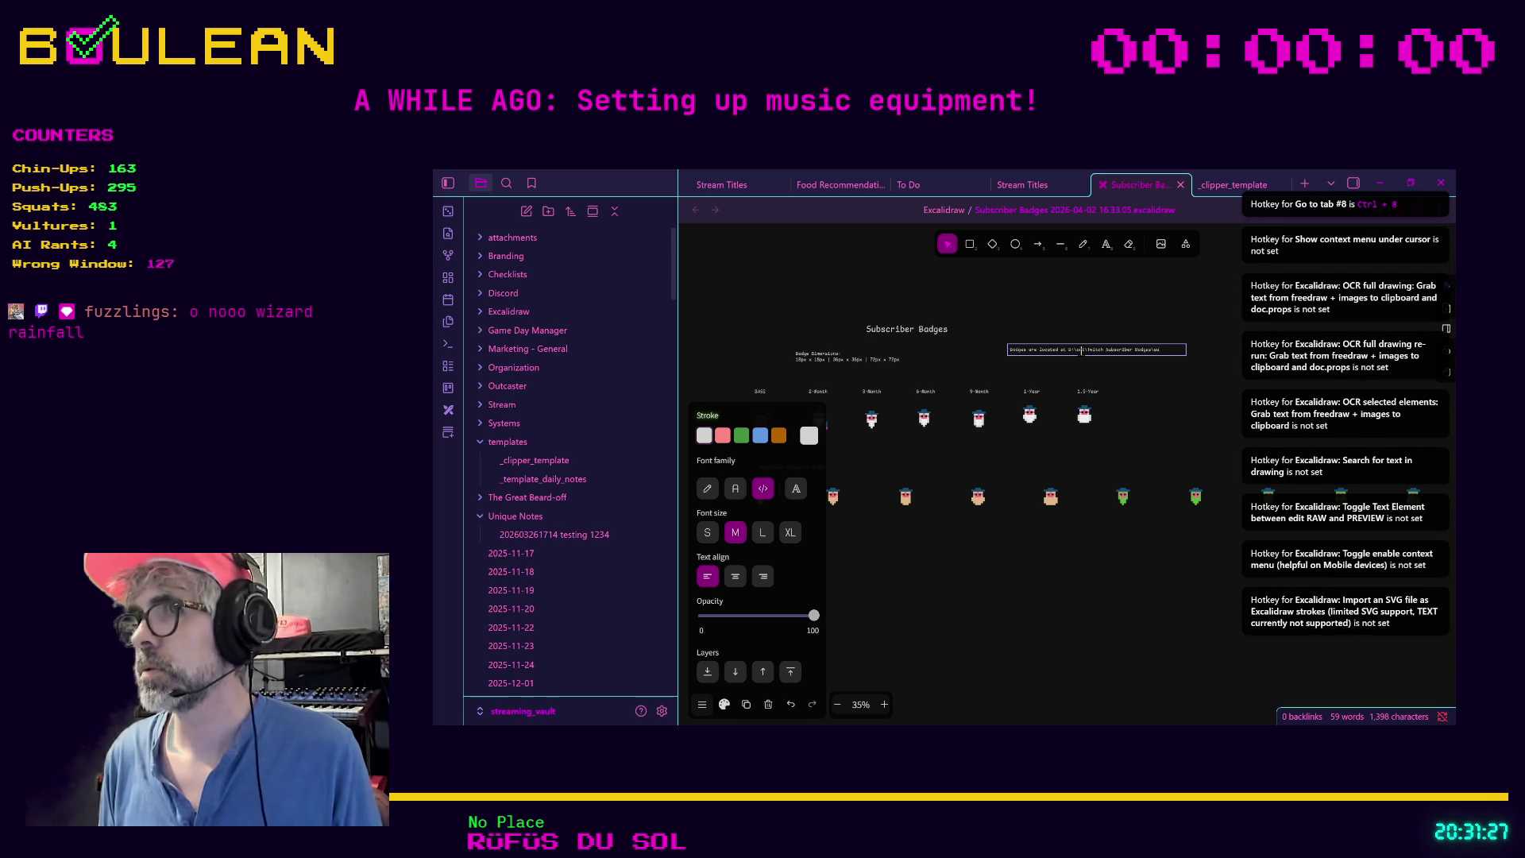
type("criber")
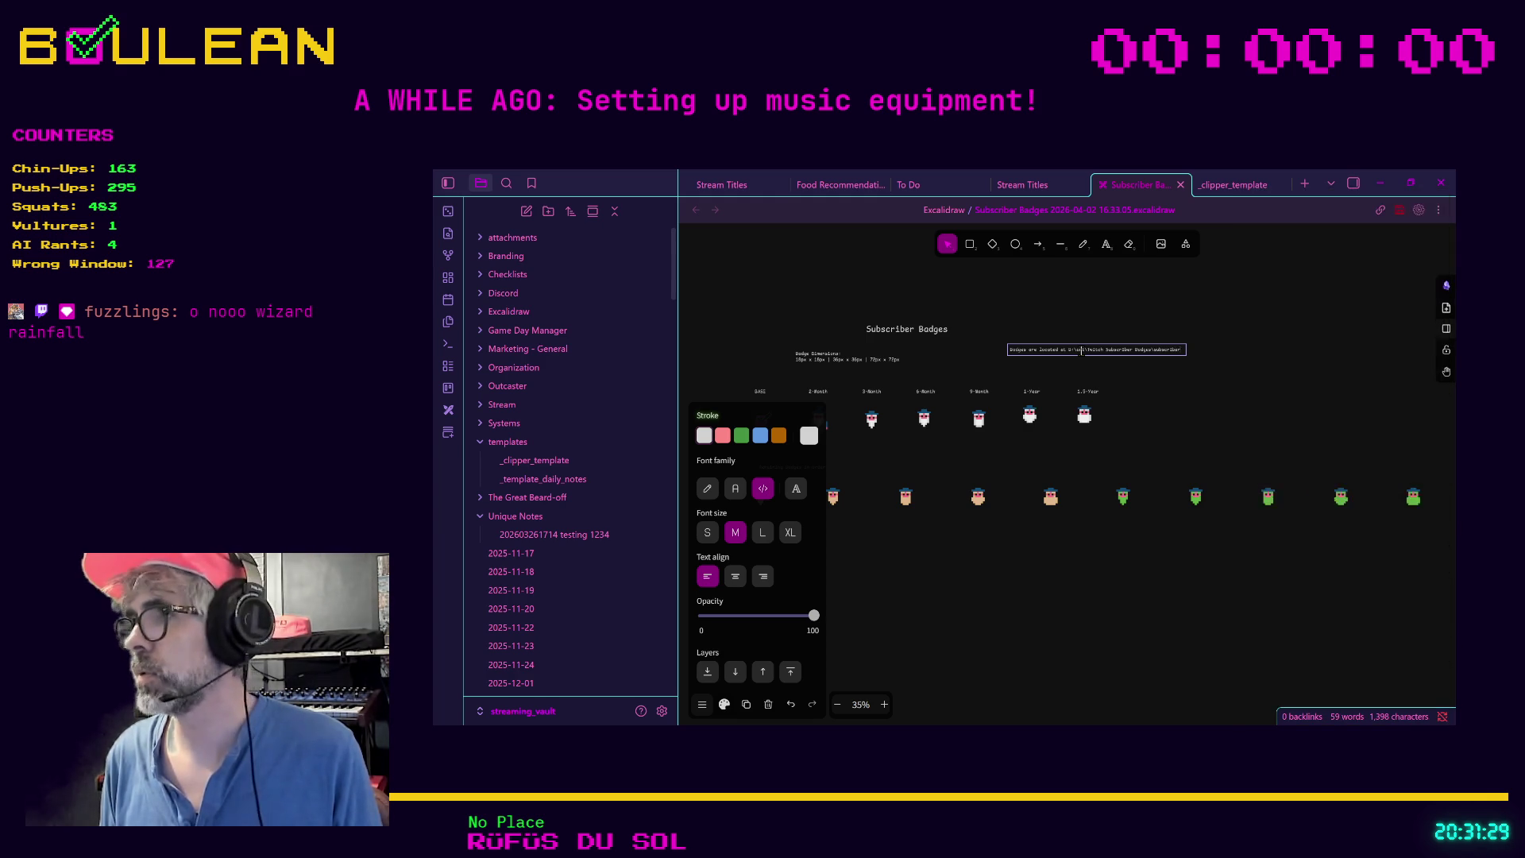
type(" badges")
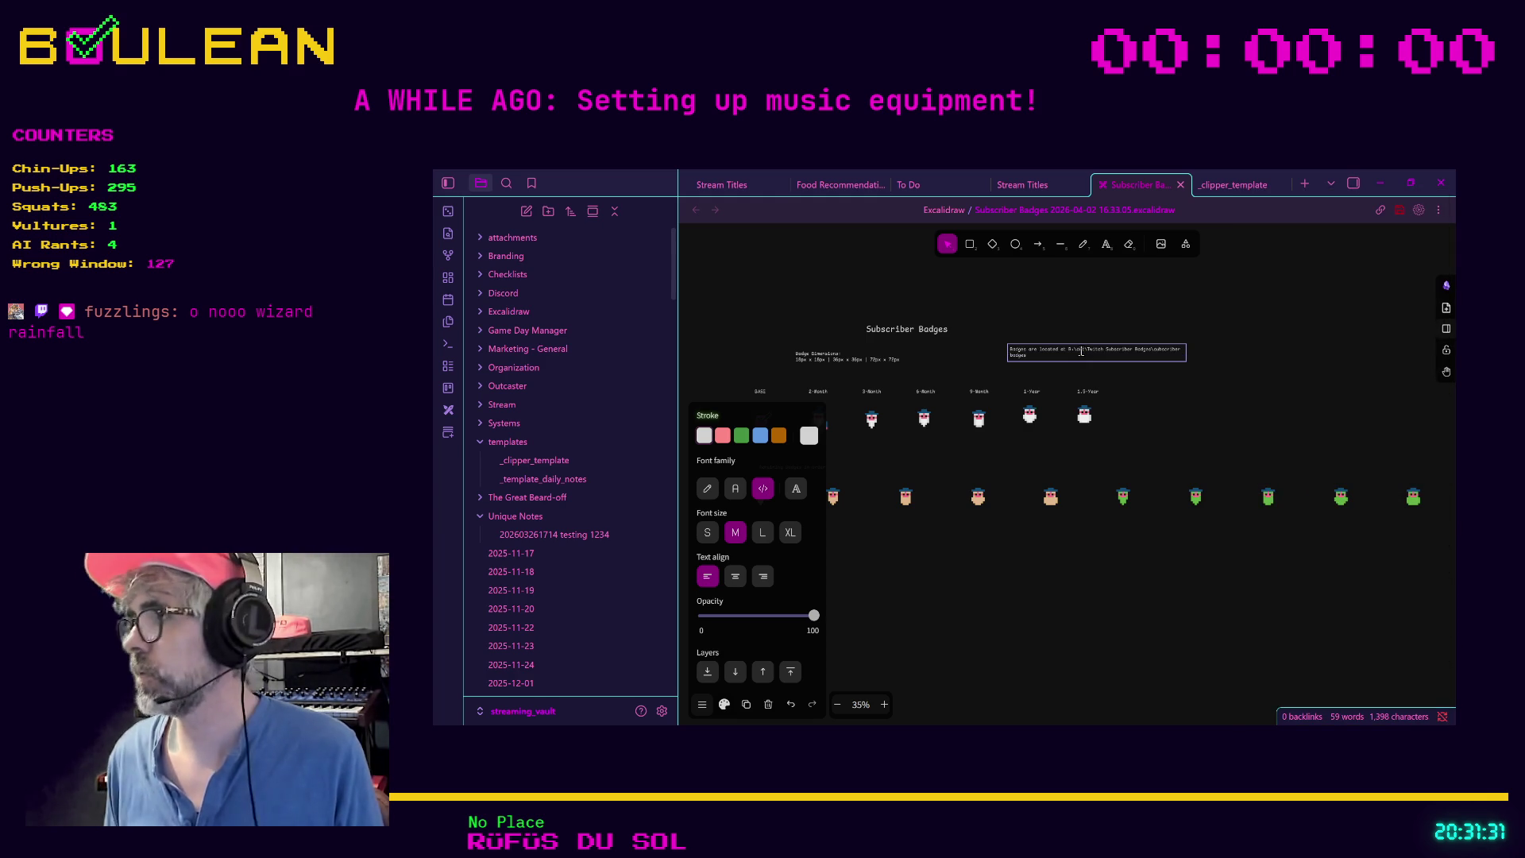
left_click(1222, 383)
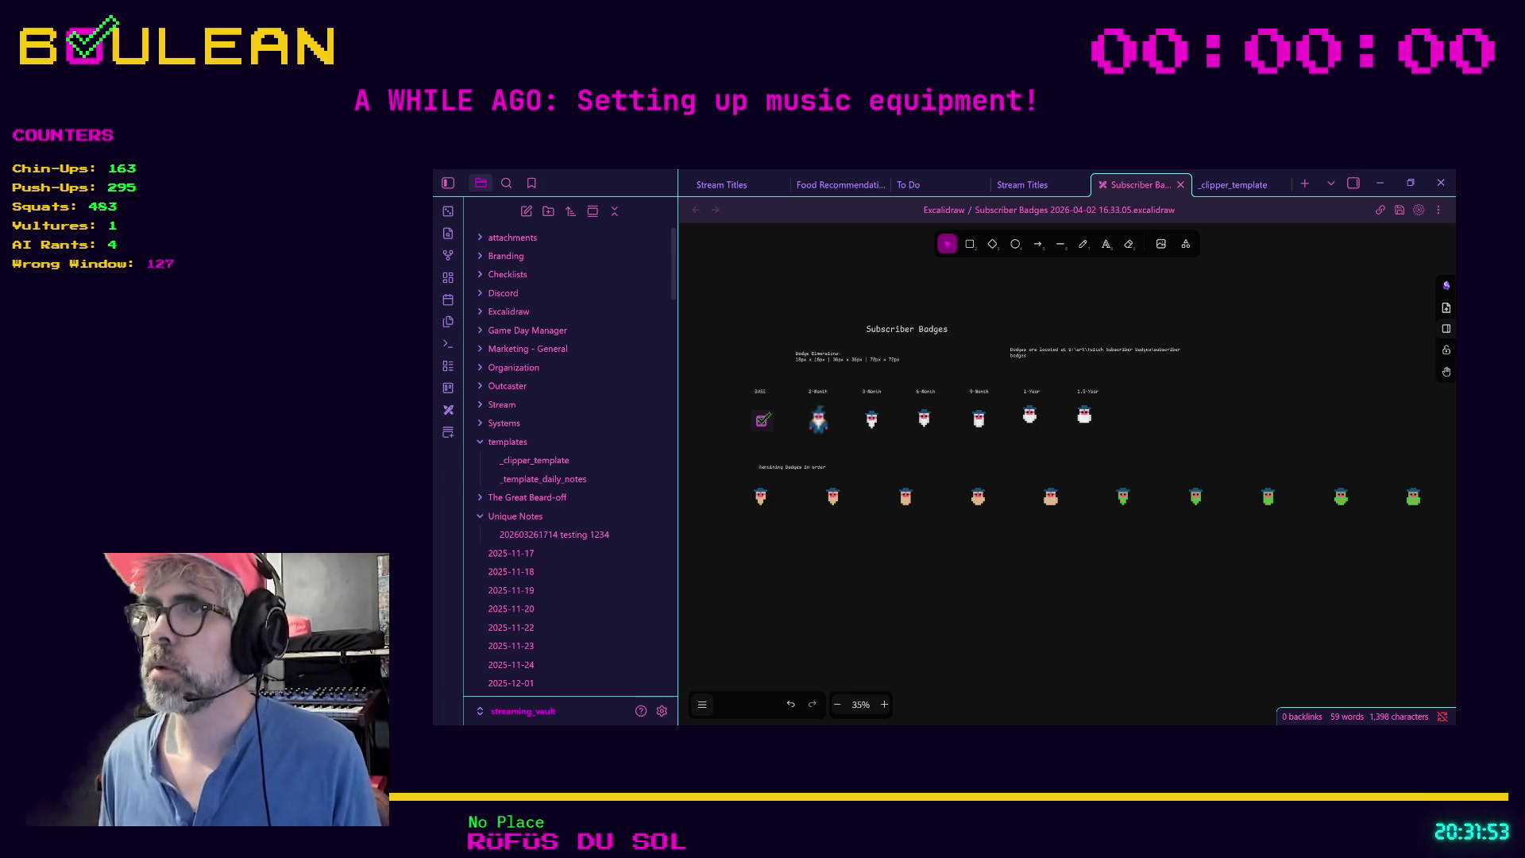
Step: Append '26' to the folder path and widen the location note onto one line
double_click(1033, 355)
left_click(1073, 357)
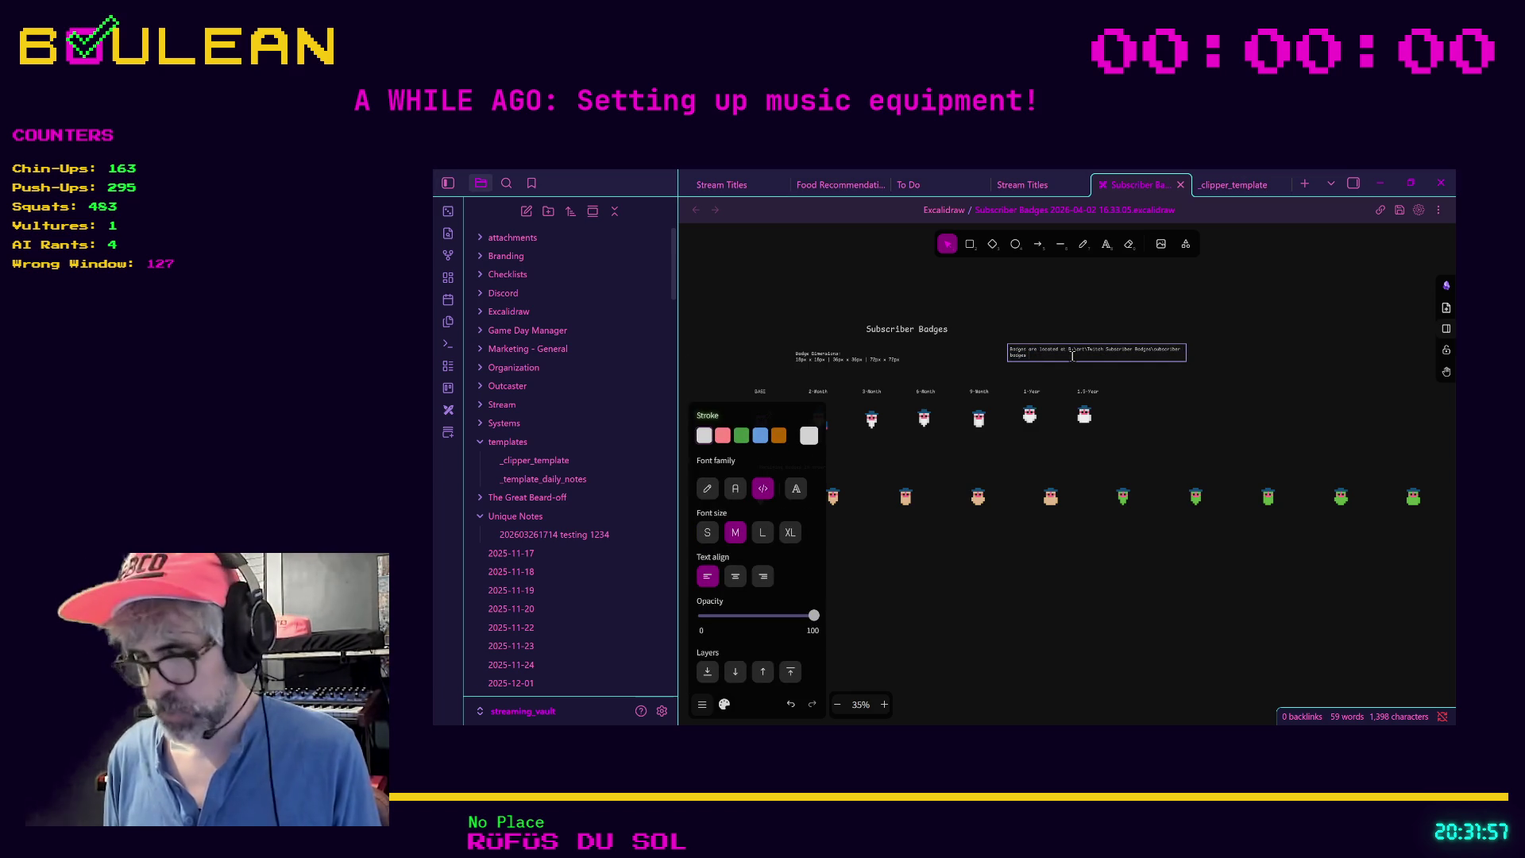
type("260402")
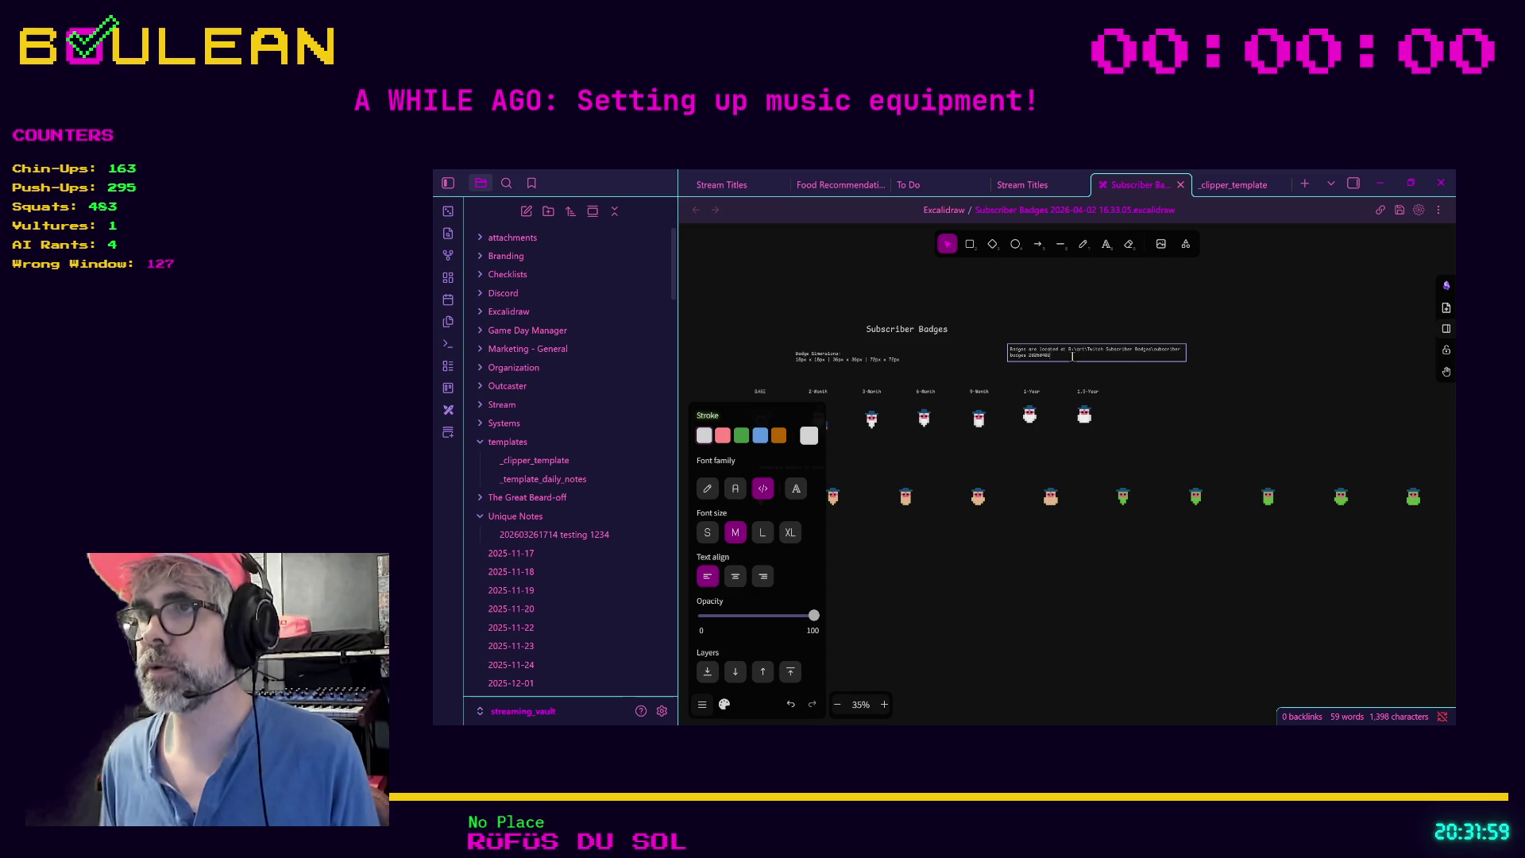
left_click(1290, 384)
left_click(1175, 349)
left_click_drag(1177, 350, 1290, 352)
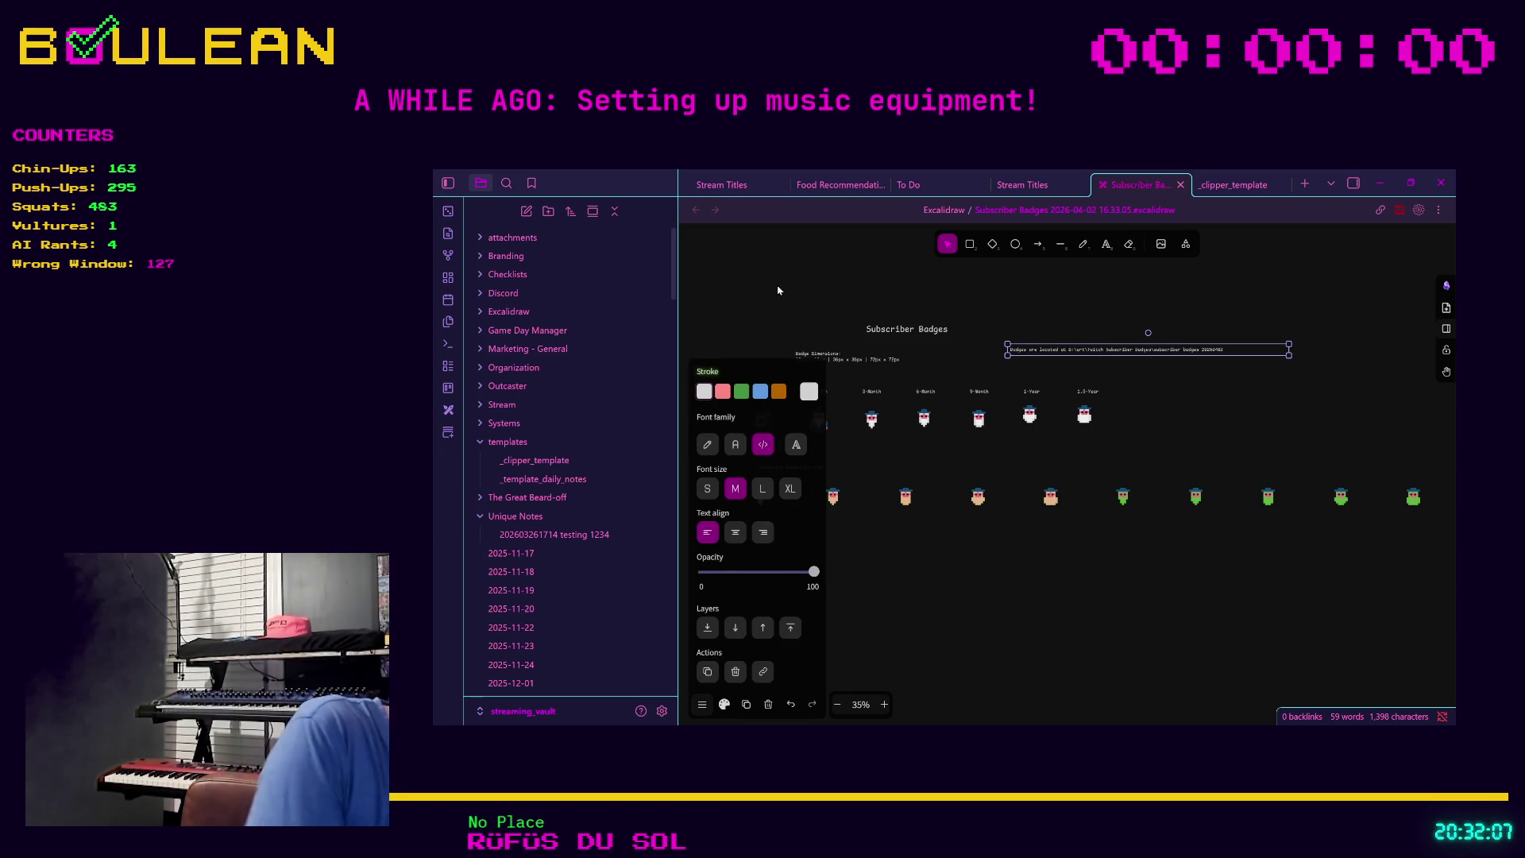
left_click(1171, 545)
scroll(1001, 518, "down", 2)
scroll(1004, 524, "down", 4)
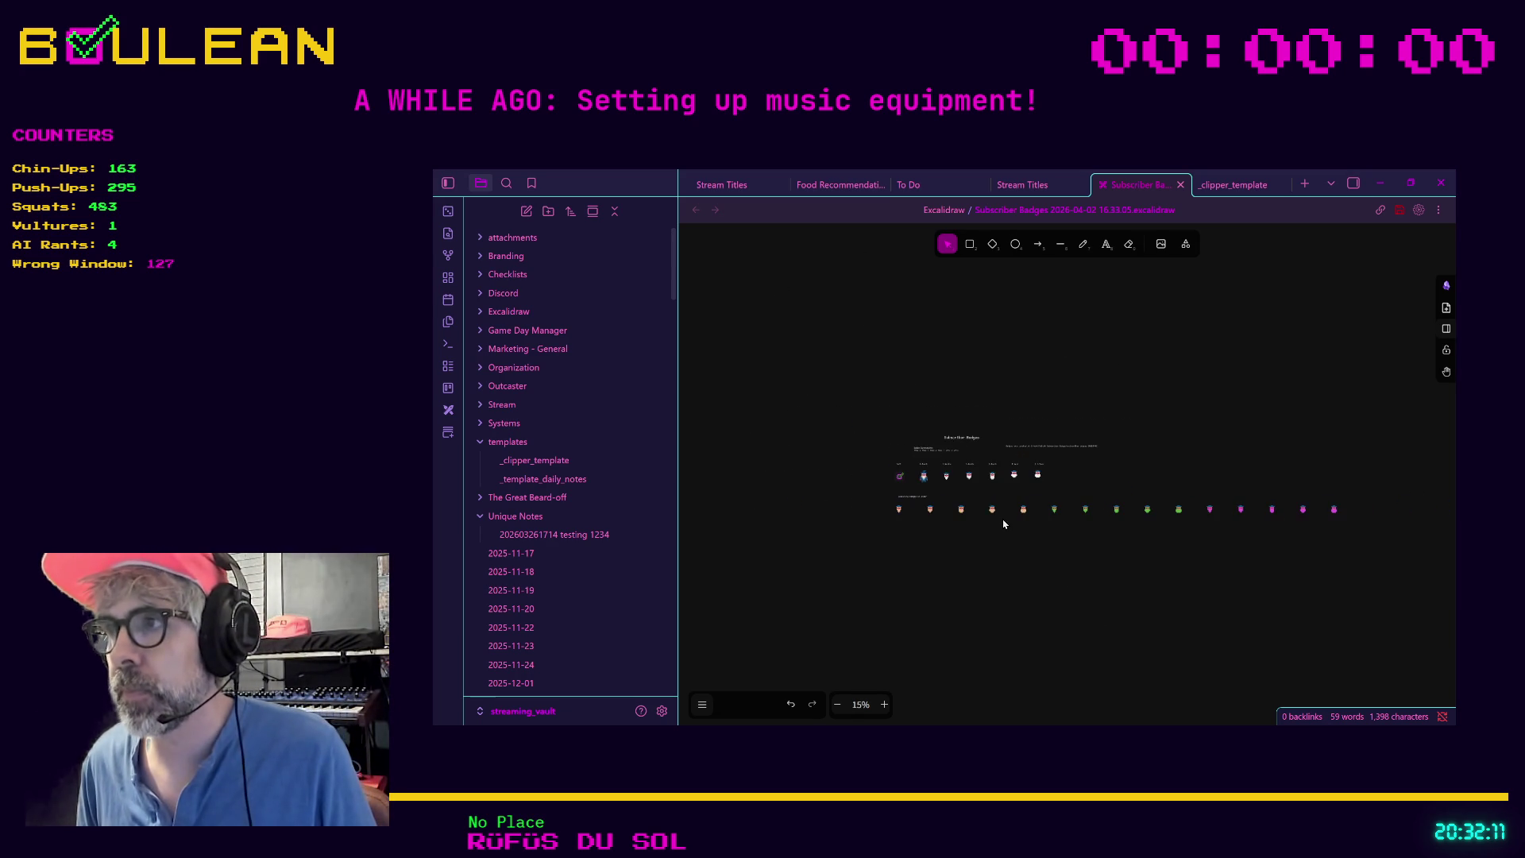
left_click(1049, 511)
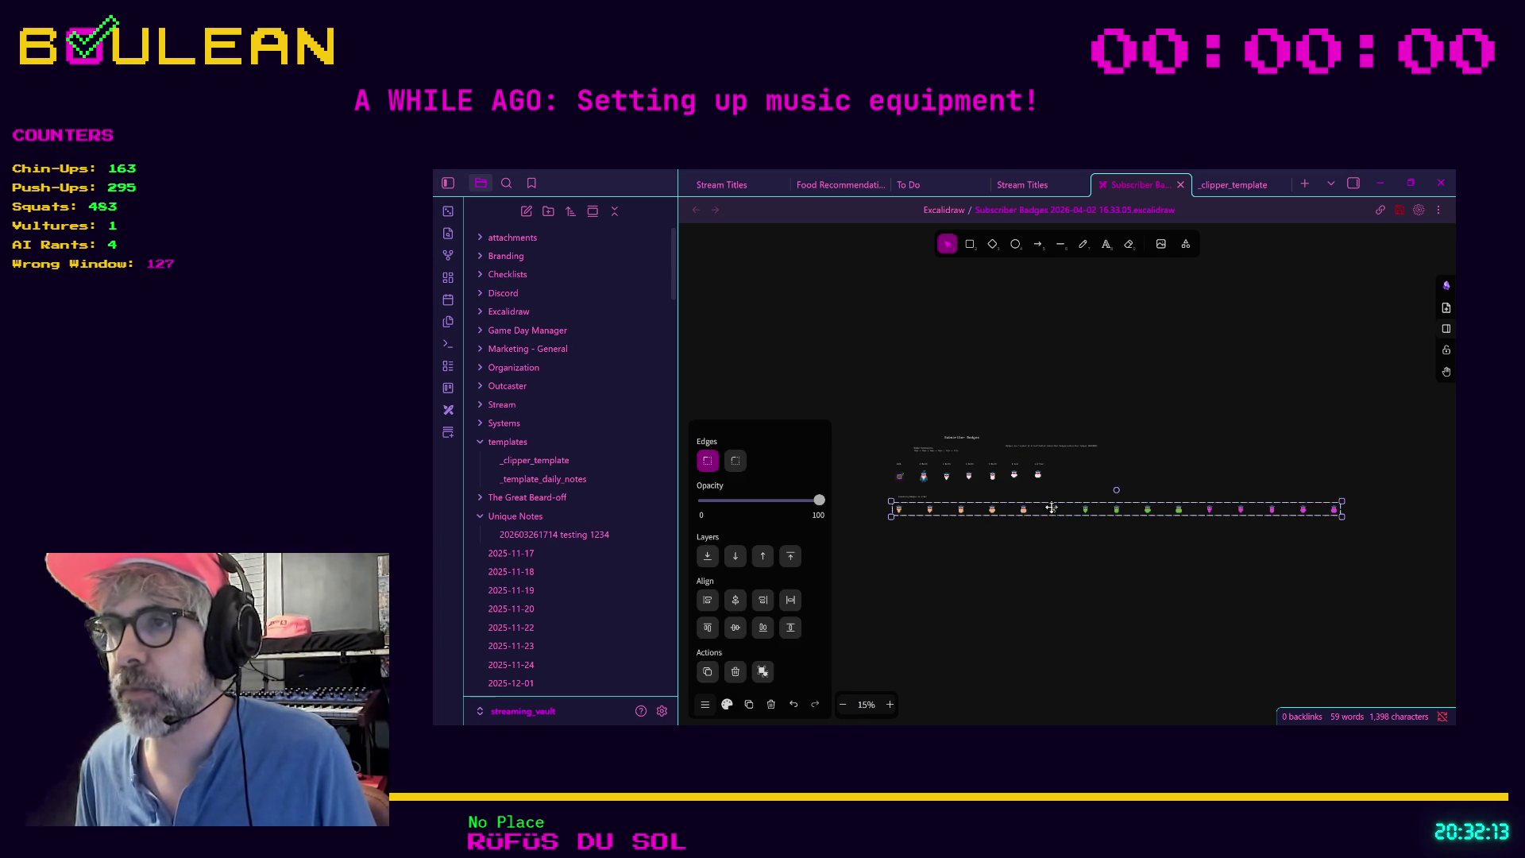
mouse_move(890, 515)
left_mouse_down()
mouse_move(802, 555)
mouse_move(914, 550)
mouse_move(960, 539)
mouse_move(953, 524)
mouse_move(1199, 527)
mouse_move(1075, 527)
left_mouse_up()
key("ctrl+z")
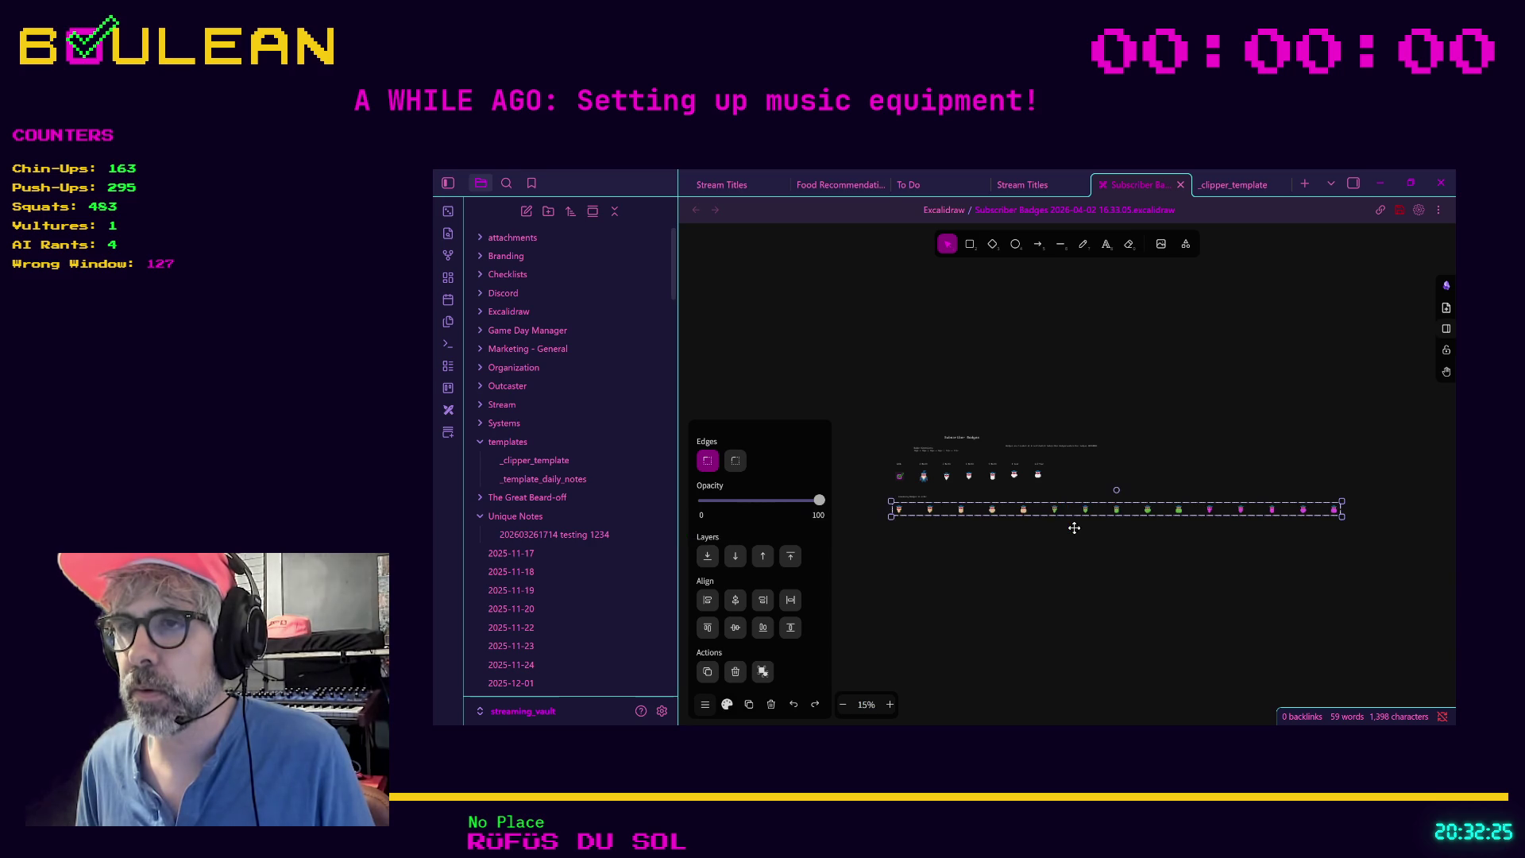
scroll(998, 539, "up", 5)
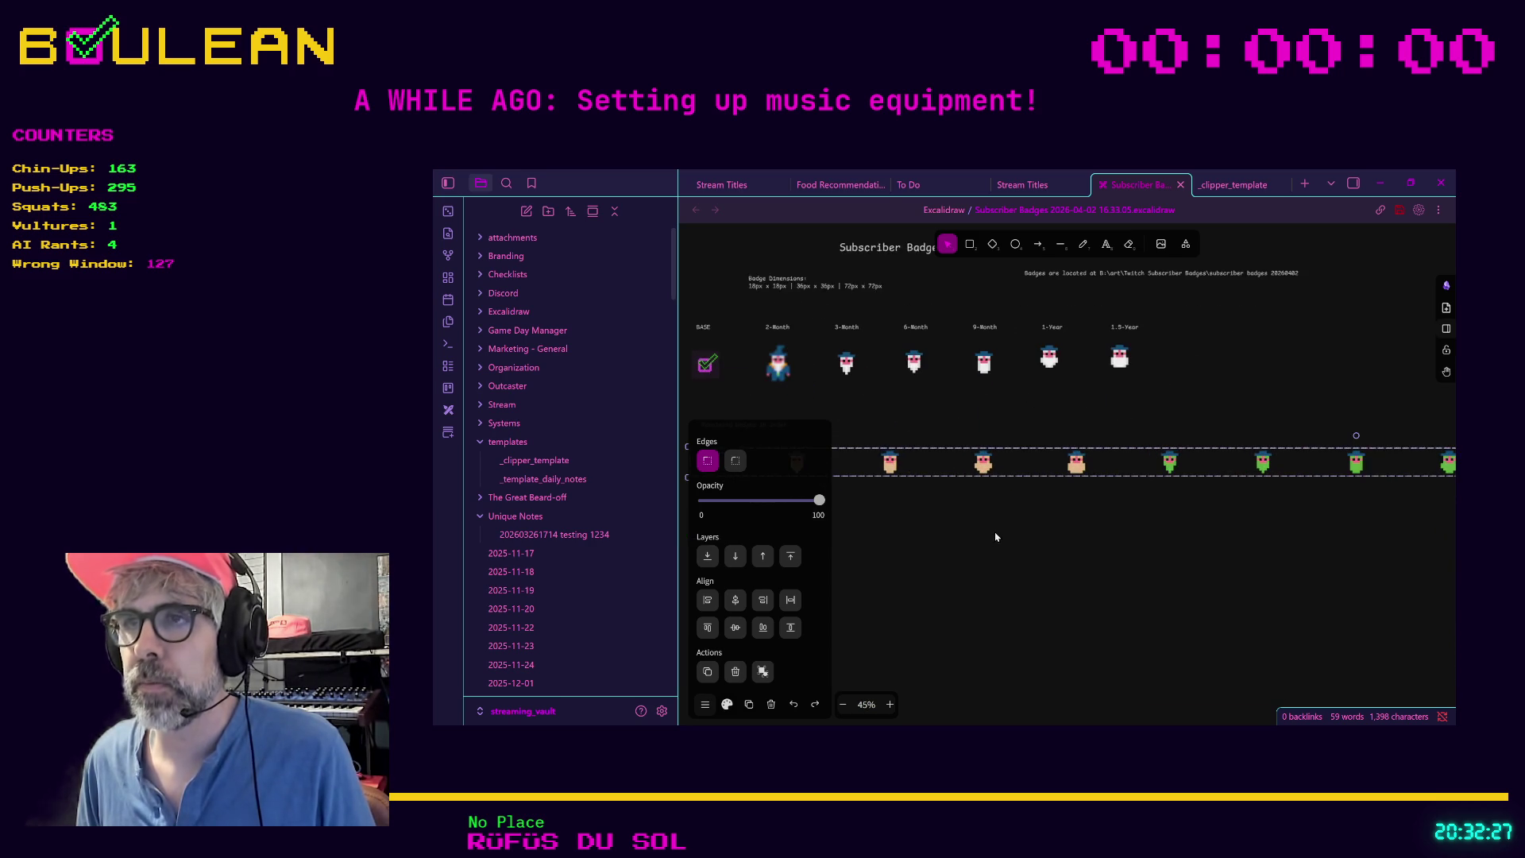
Step: Select the six tier badges from BASE through 1.5-Year
left_click(903, 529)
scroll(903, 527, "down", 4)
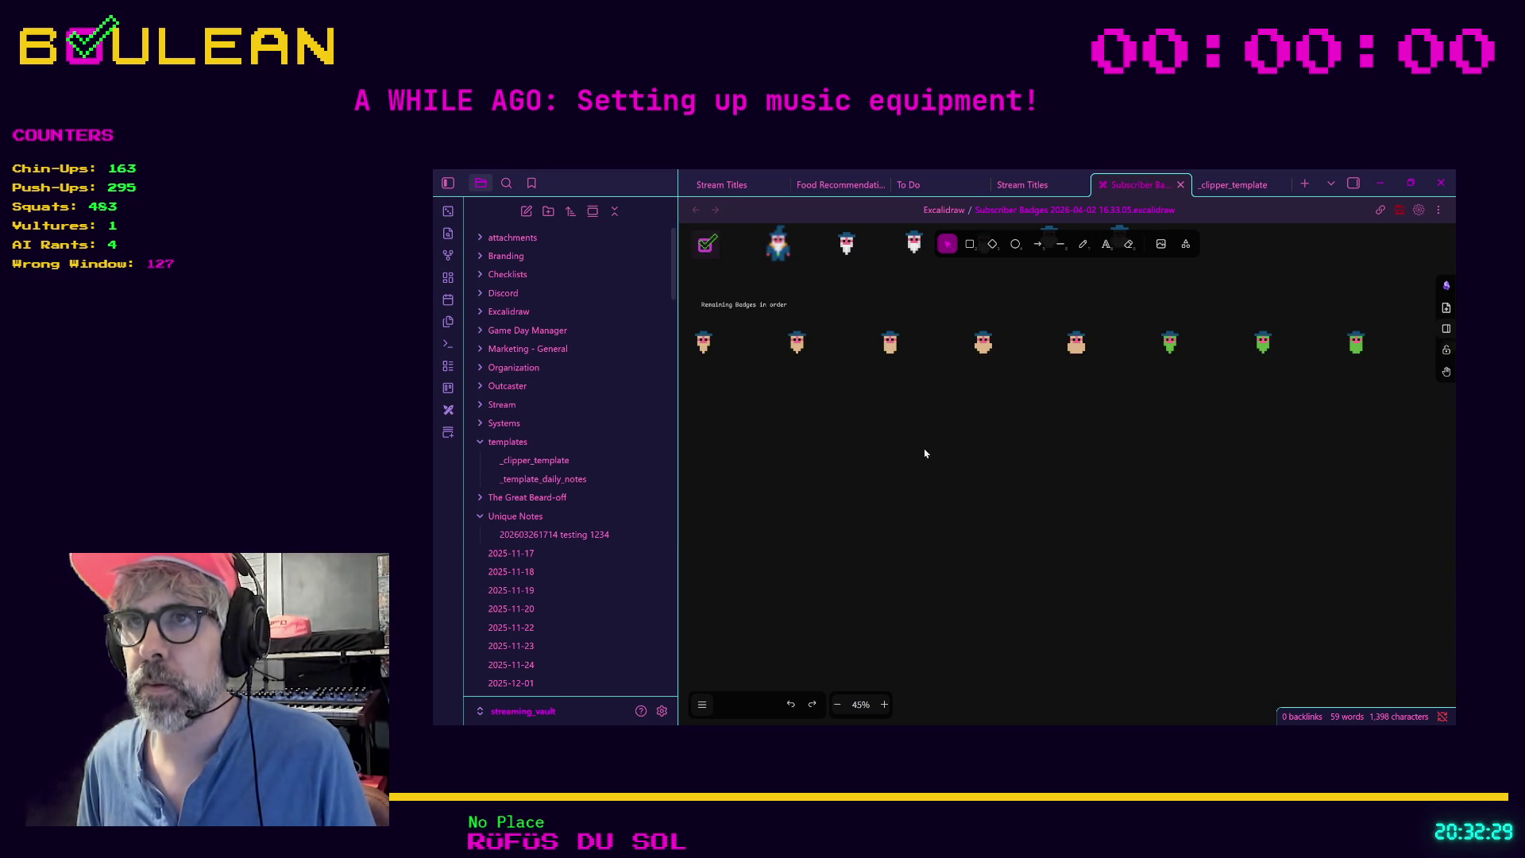
left_click(853, 383)
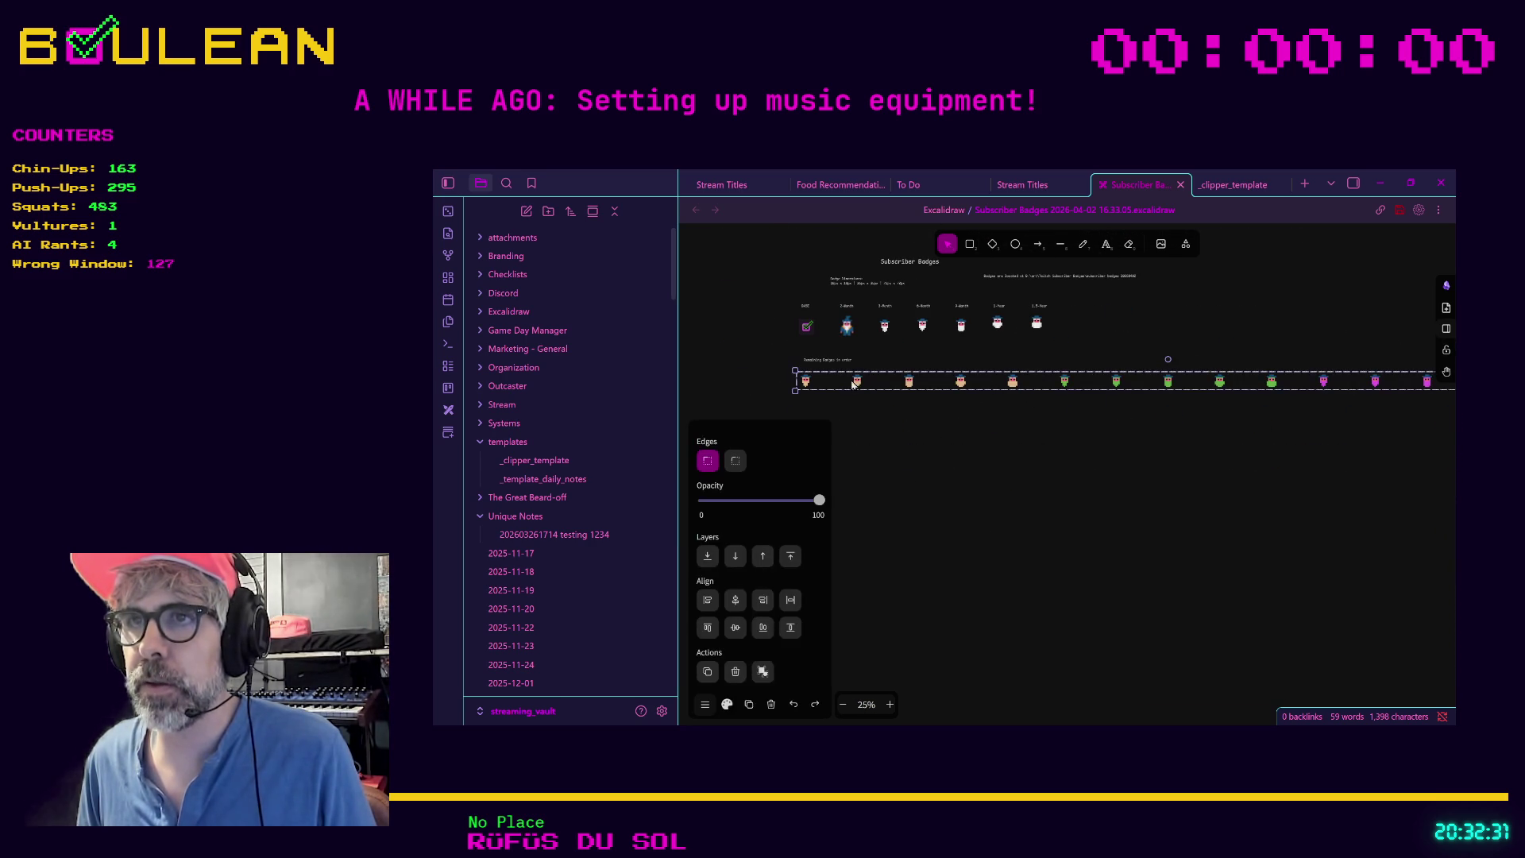
left_click(901, 413)
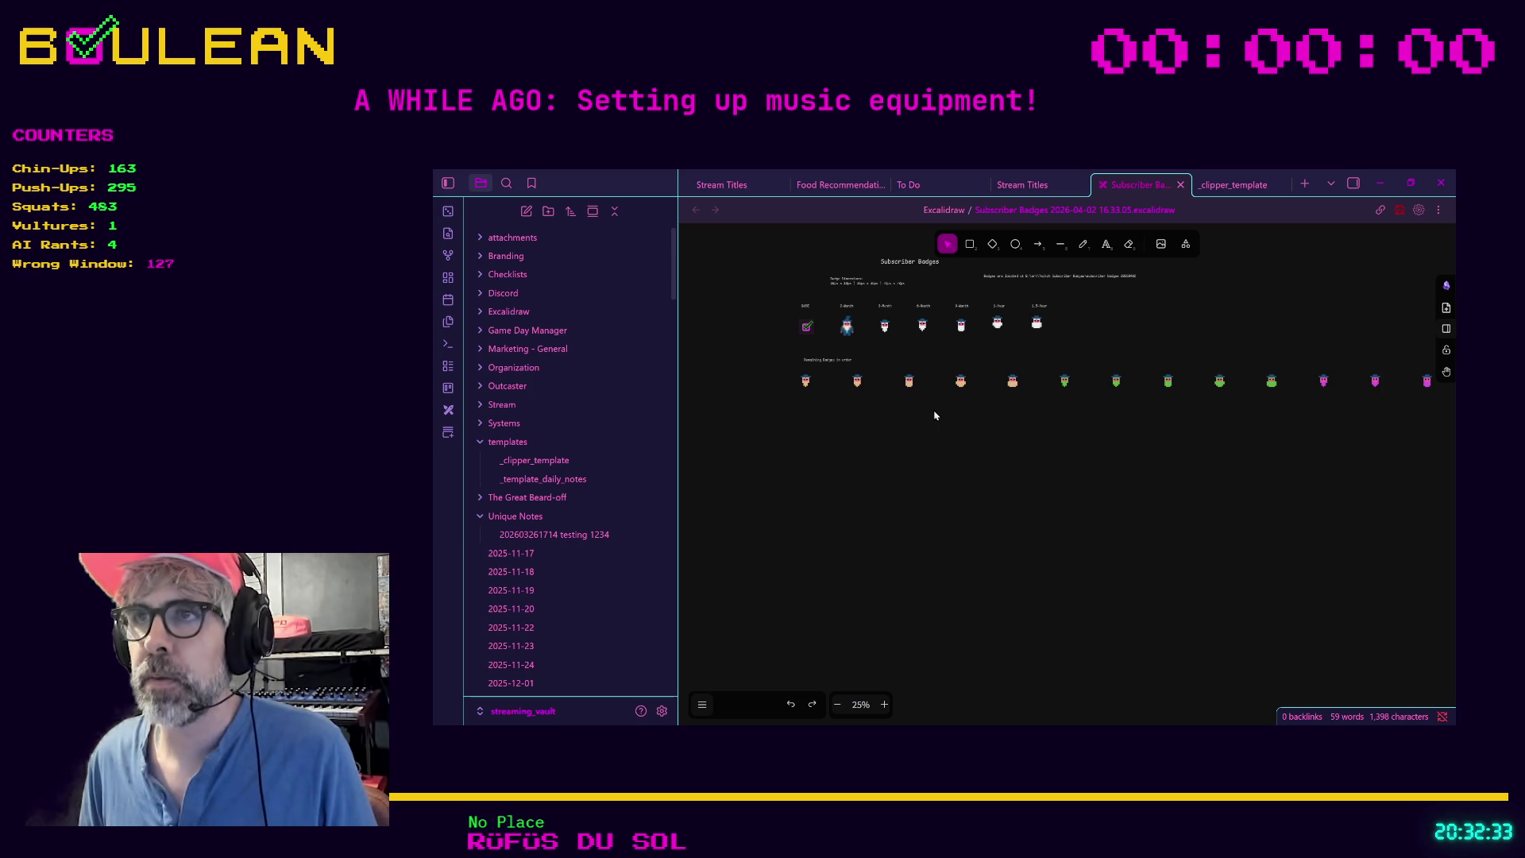
left_click(1064, 382)
left_click(1021, 450)
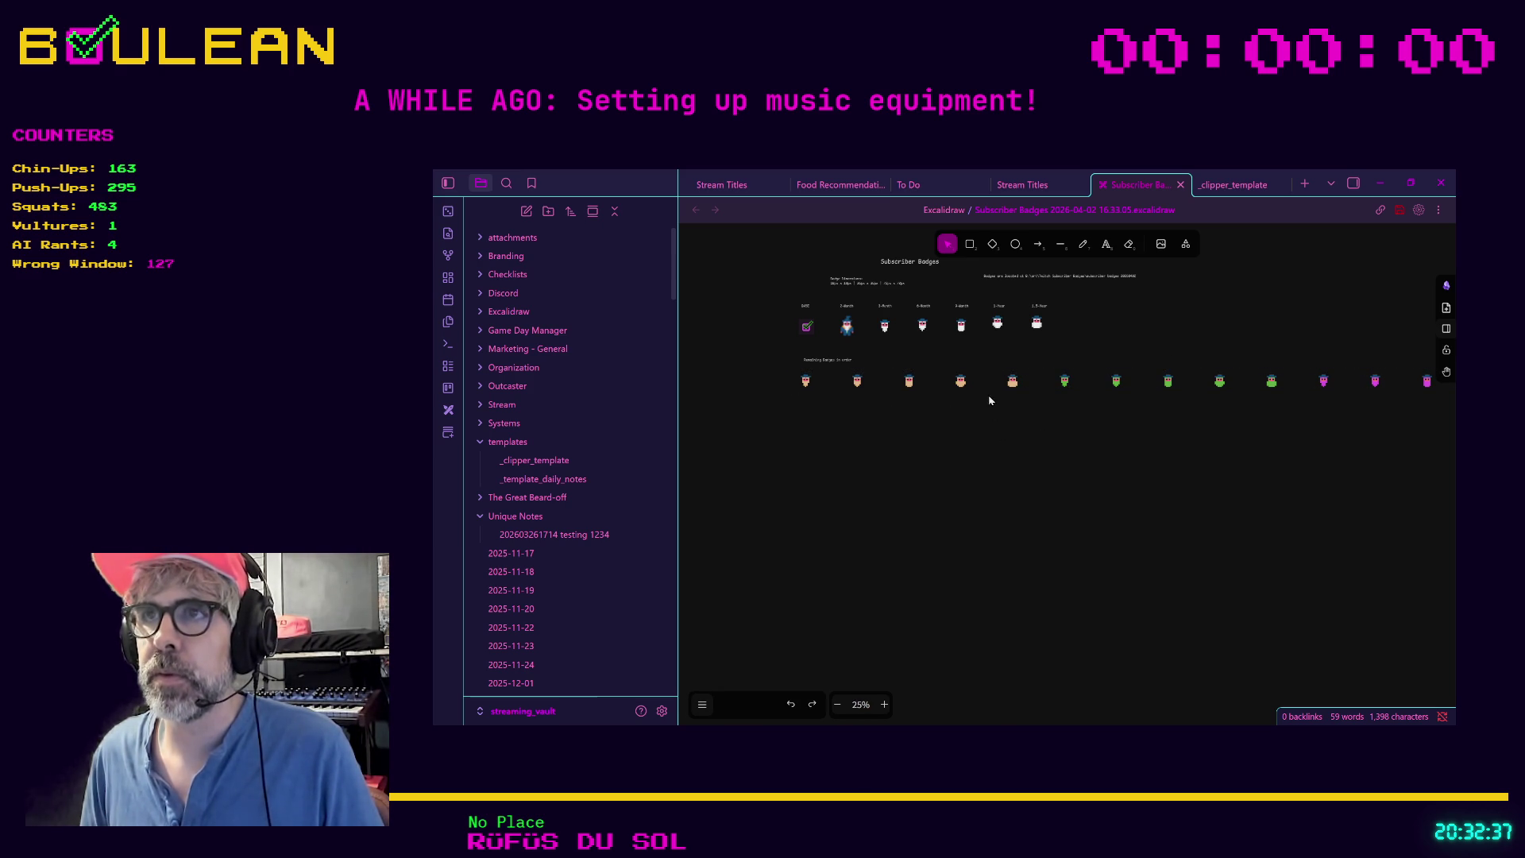
left_click(999, 324)
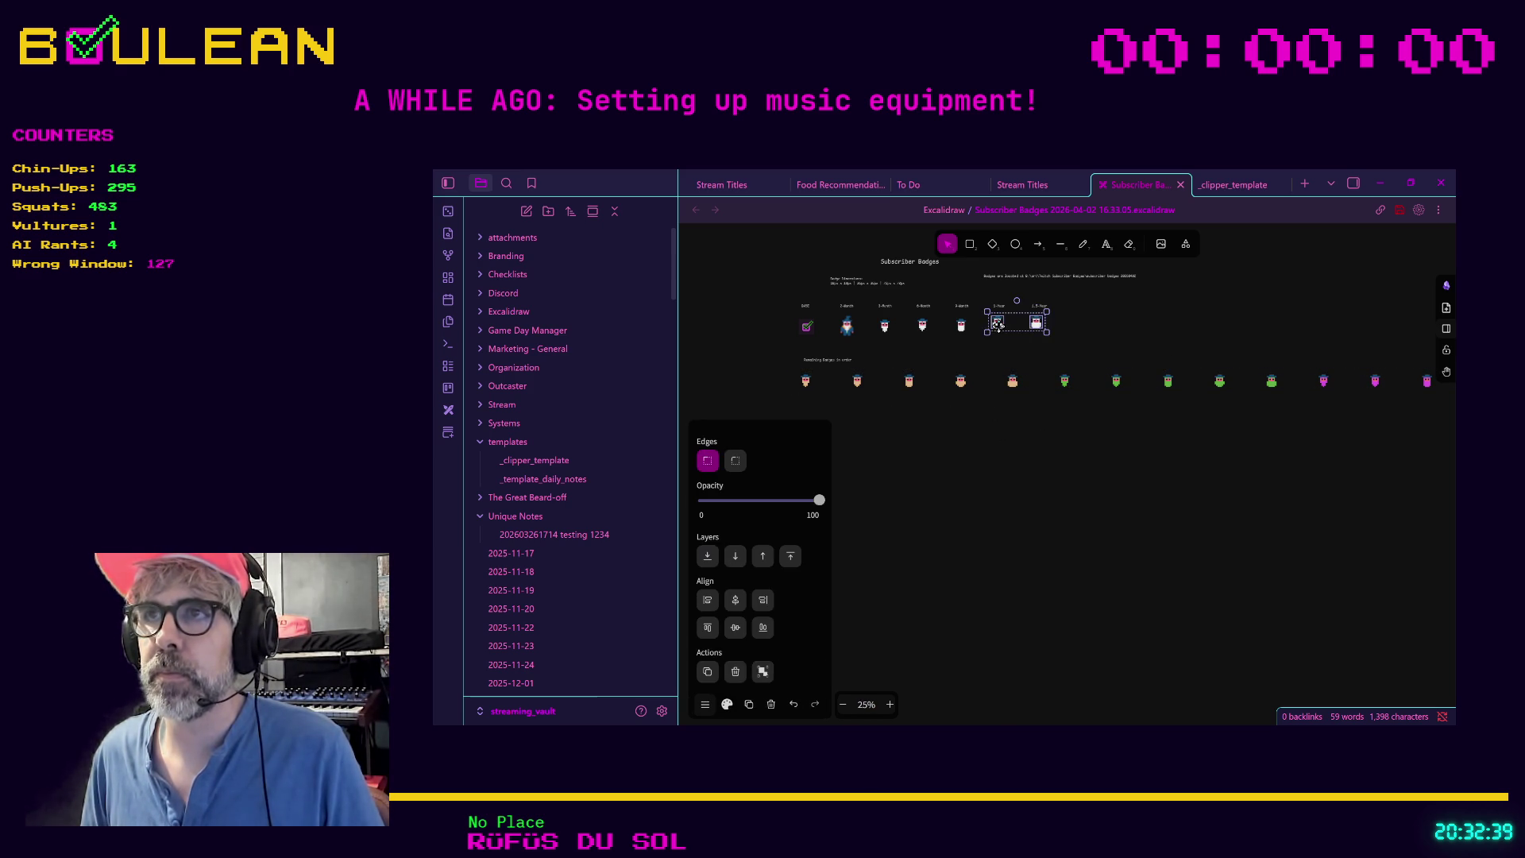
left_click(960, 325, "shift")
left_click(923, 325, "shift")
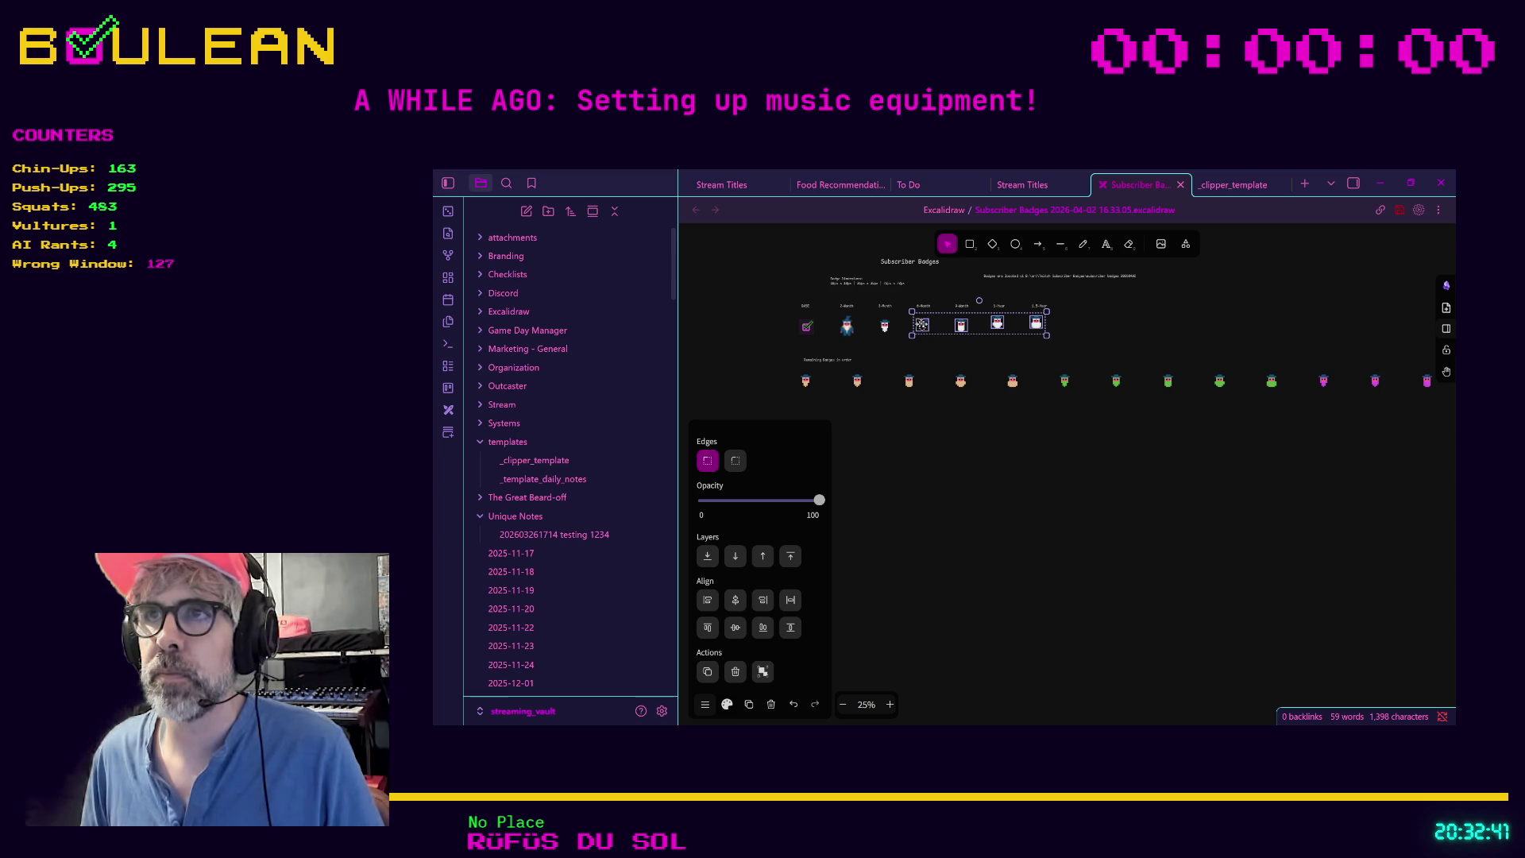
left_click(881, 324, "shift")
left_click(847, 325, "shift")
left_click(812, 328, "shift")
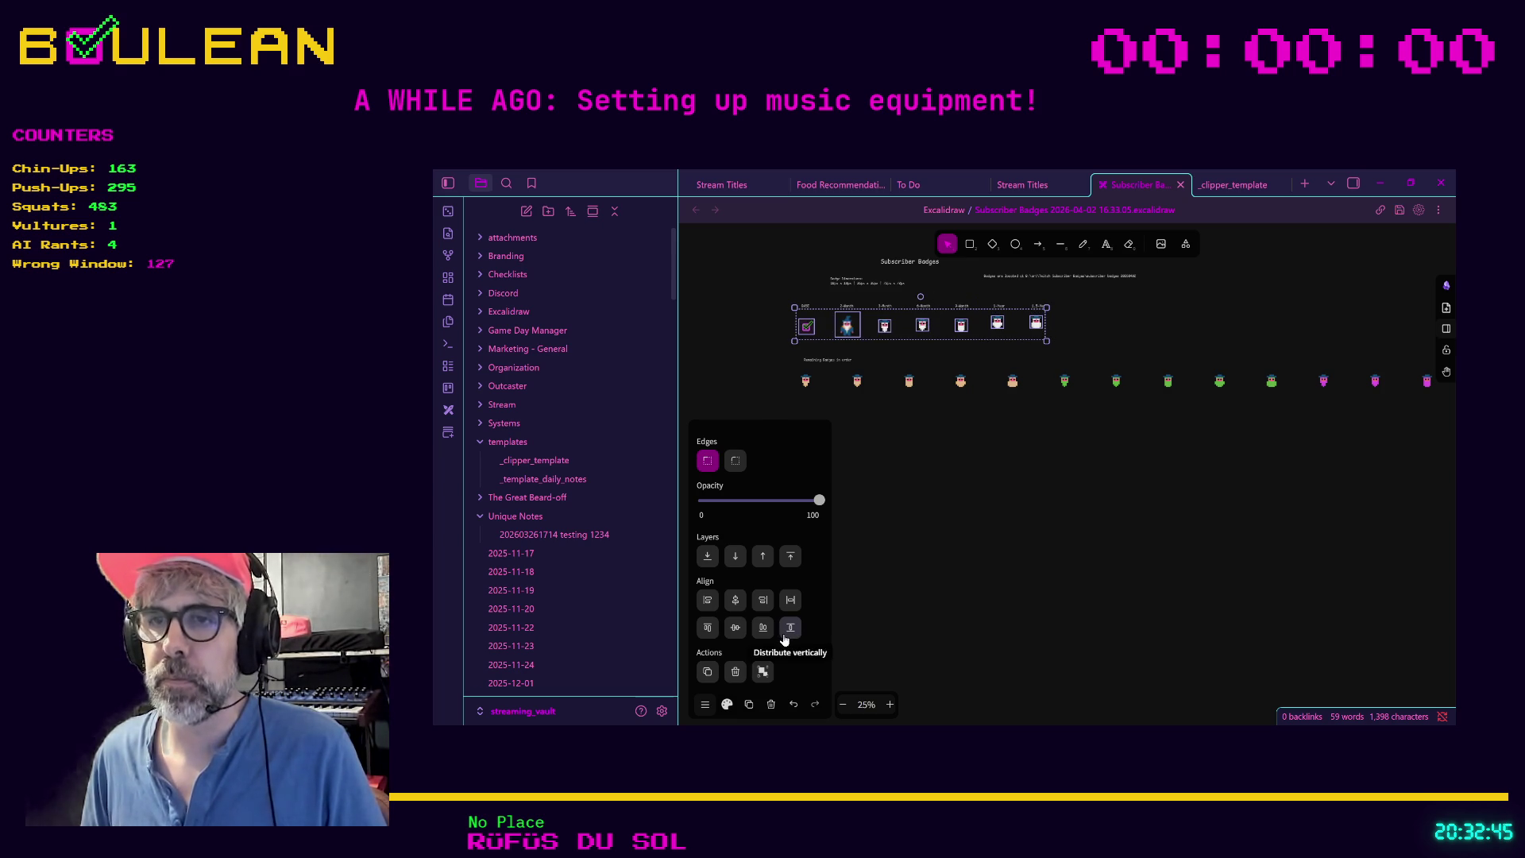
Step: Group the tier badges, align their vertical centres, and recentre the view on both rows
left_click(762, 674)
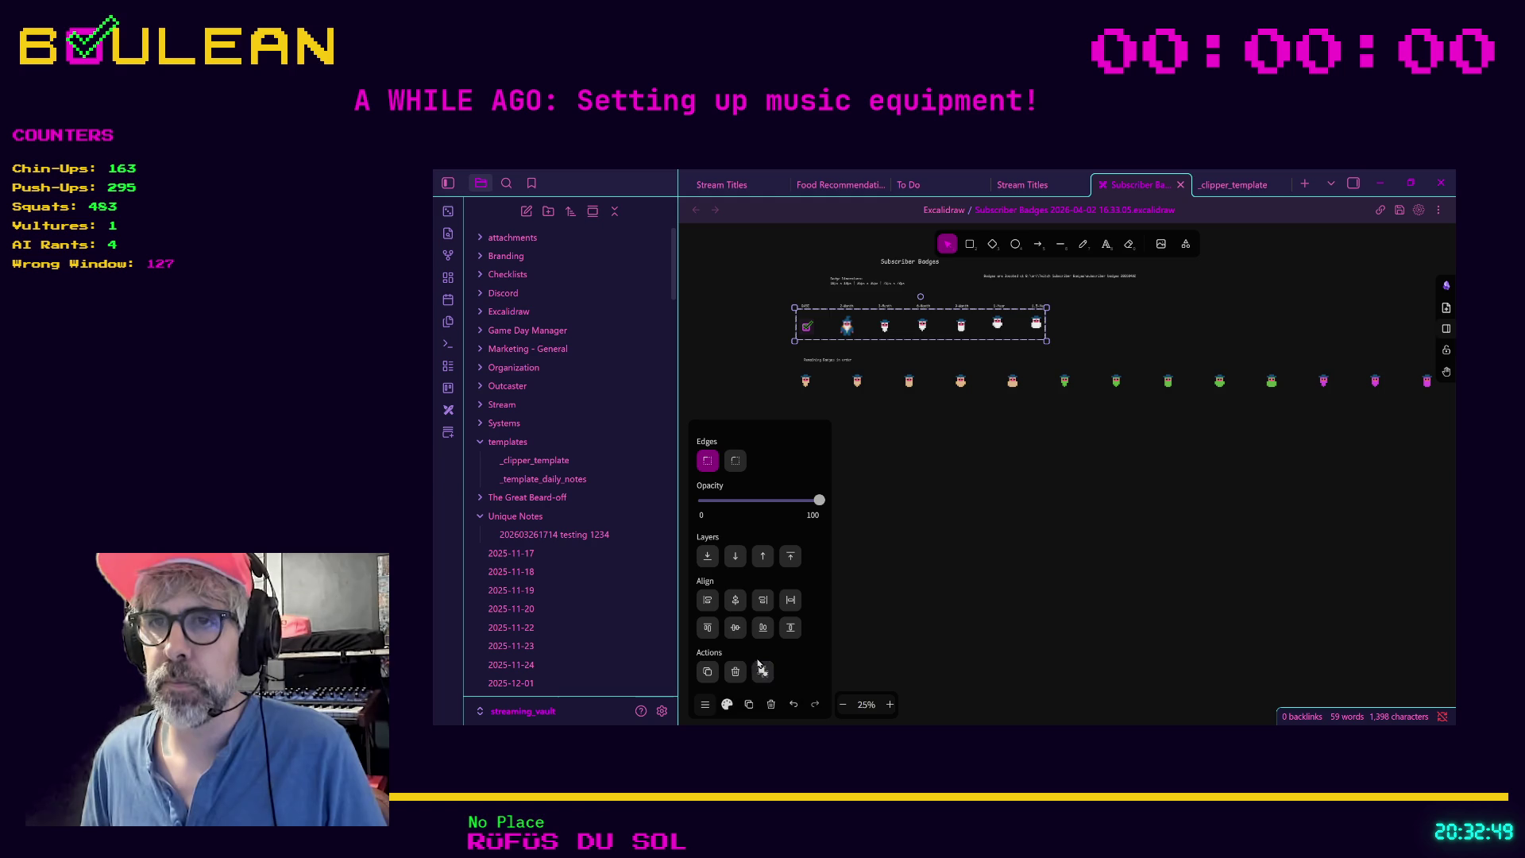
left_click(733, 631)
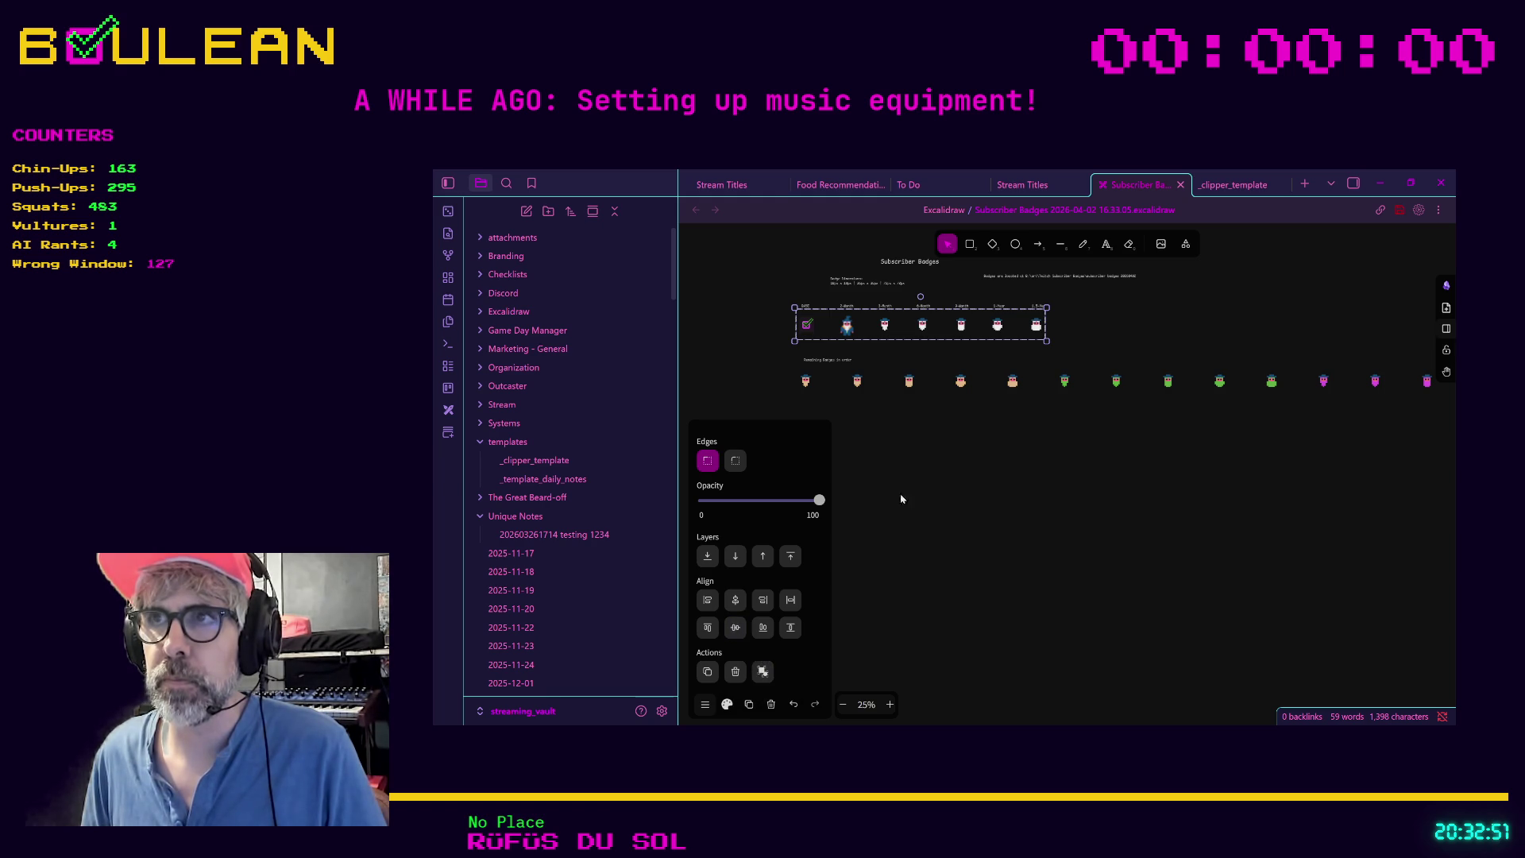
left_click(957, 478)
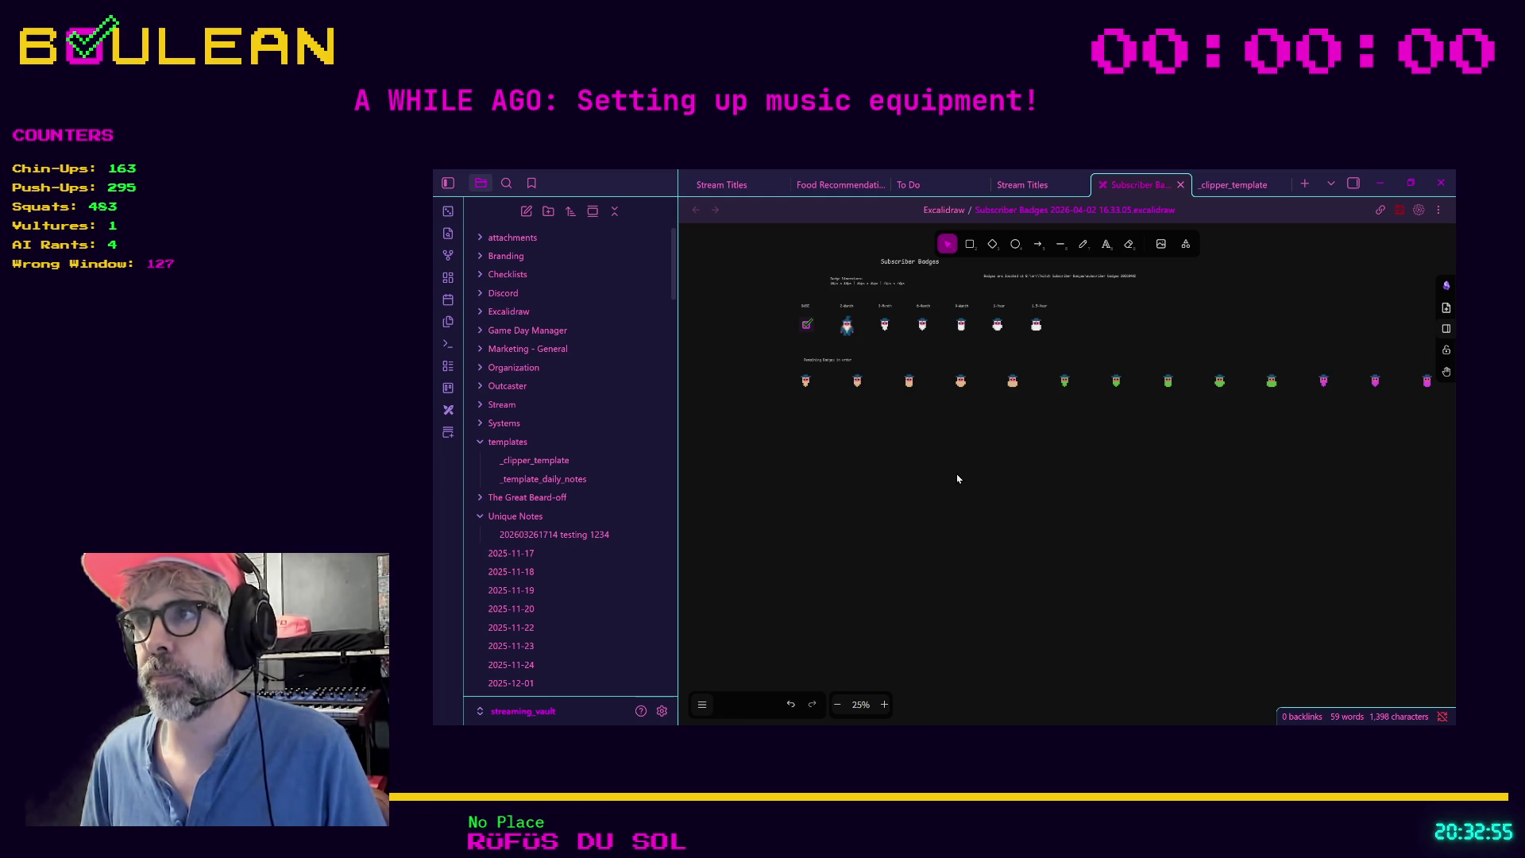
scroll(957, 478, "up", 5)
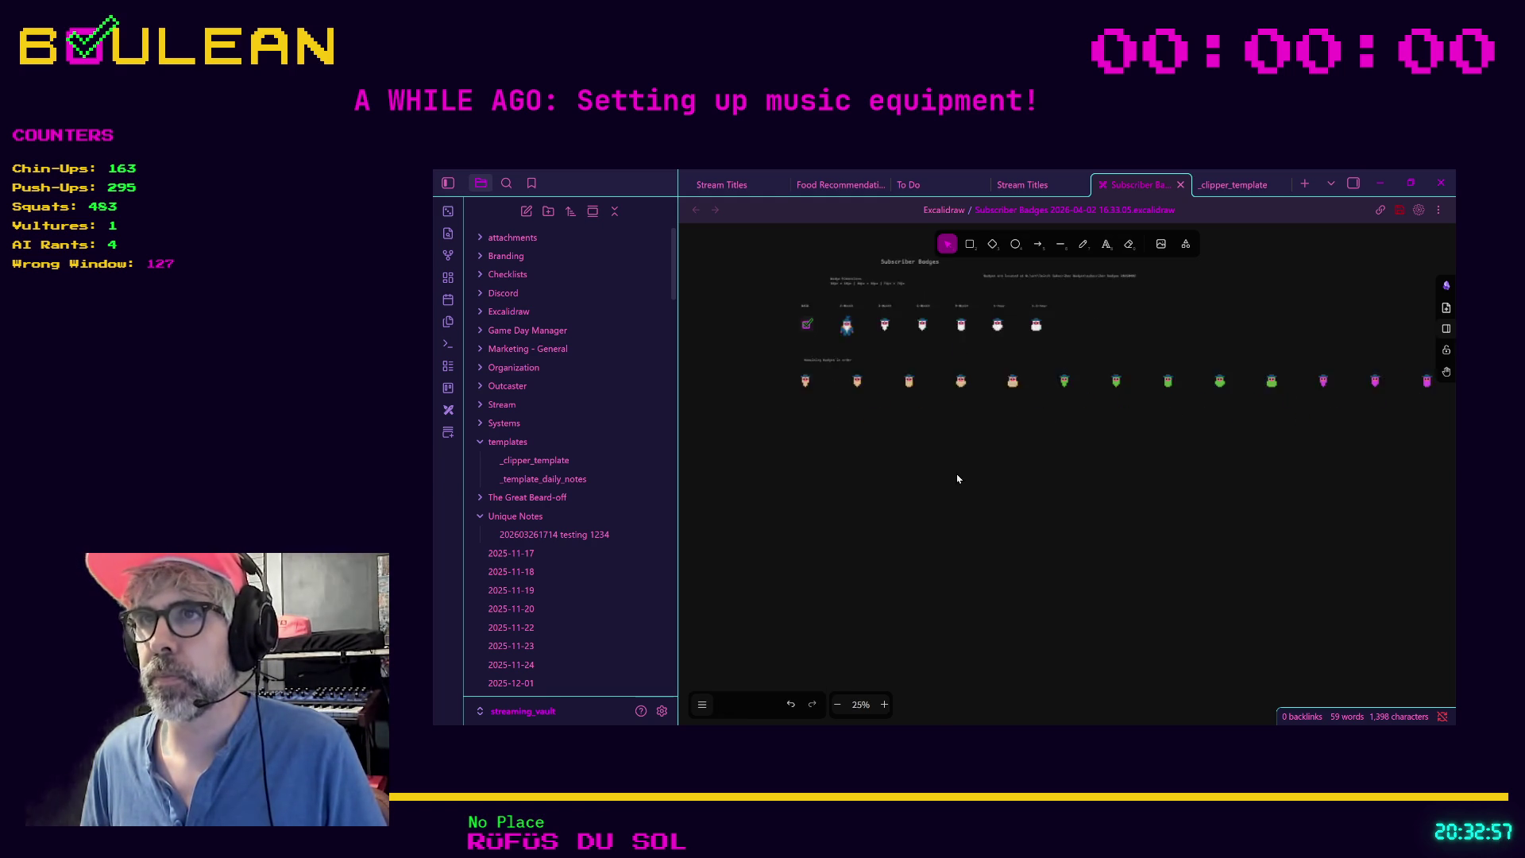
scroll(914, 429, "up", 1)
left_click_drag(879, 379, 940, 585)
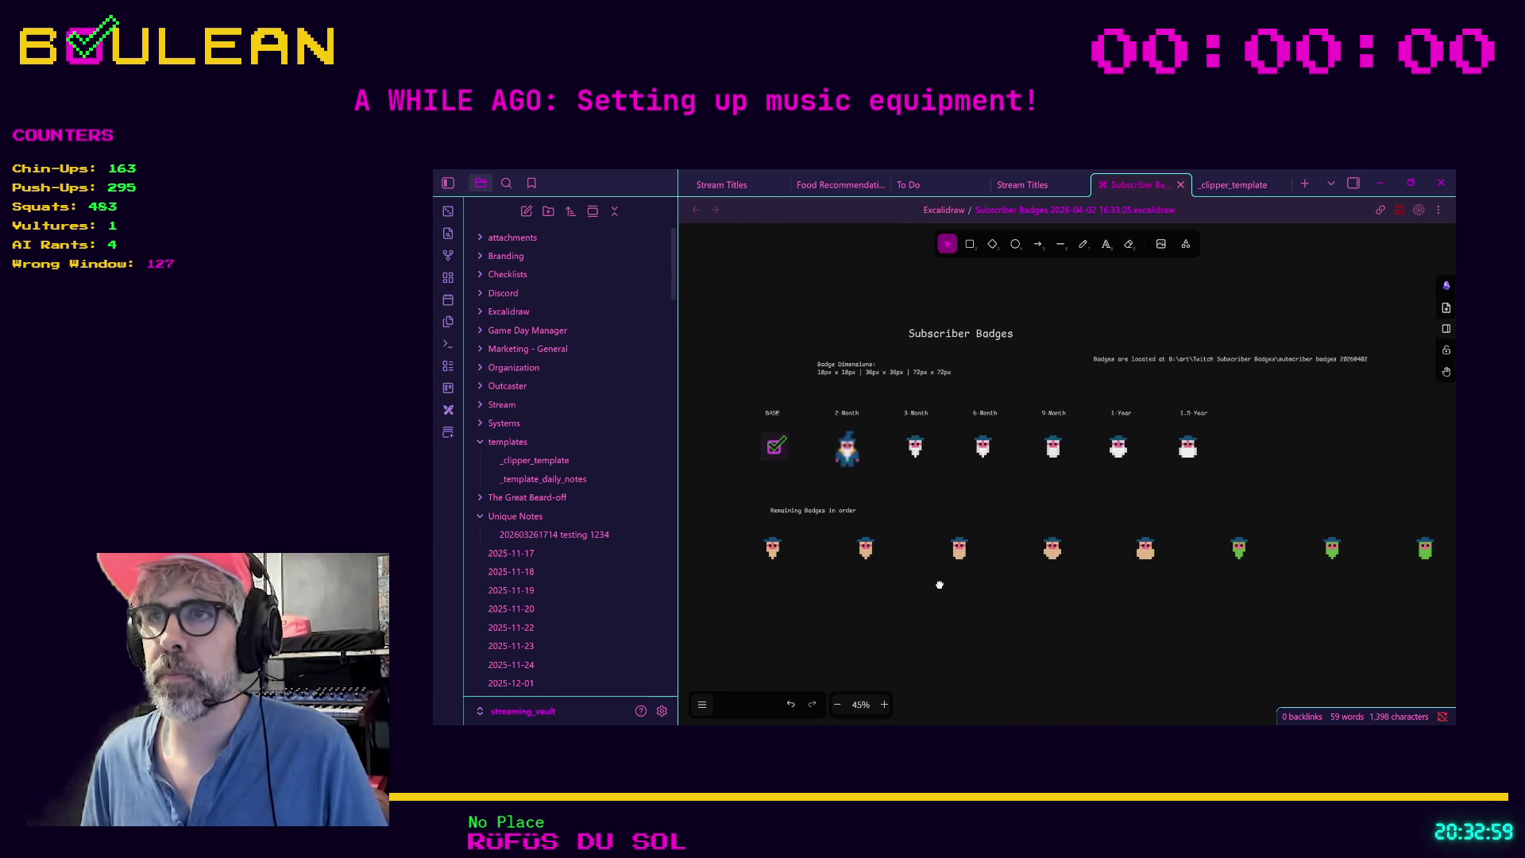
Step: Colour the file-location note pink and move it up level with the Subscriber Badges title
left_click(1117, 360)
left_click_drag(1119, 359, 1008, 364)
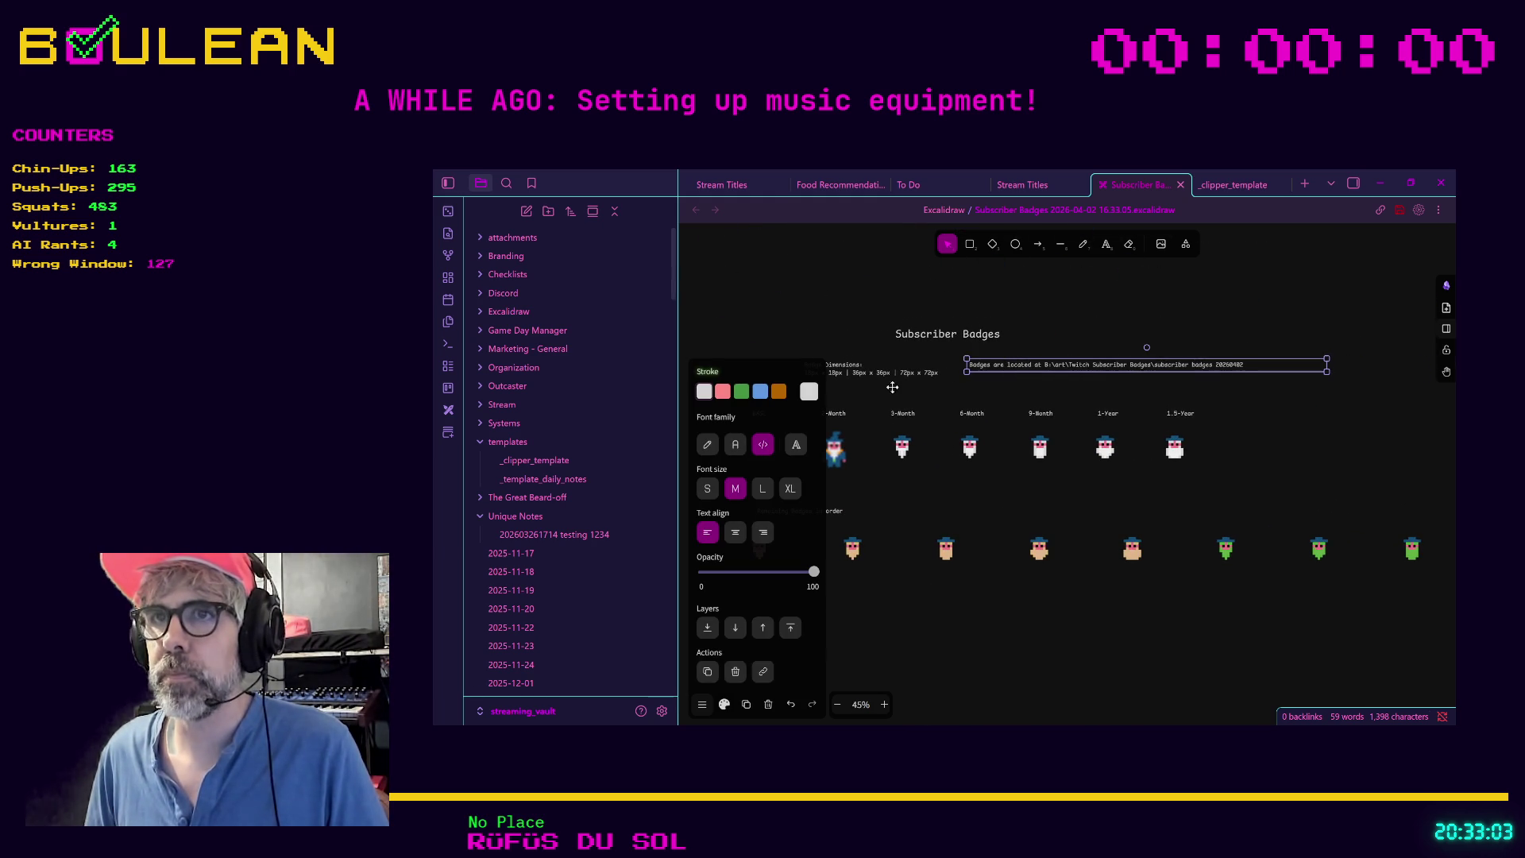
left_click(723, 391)
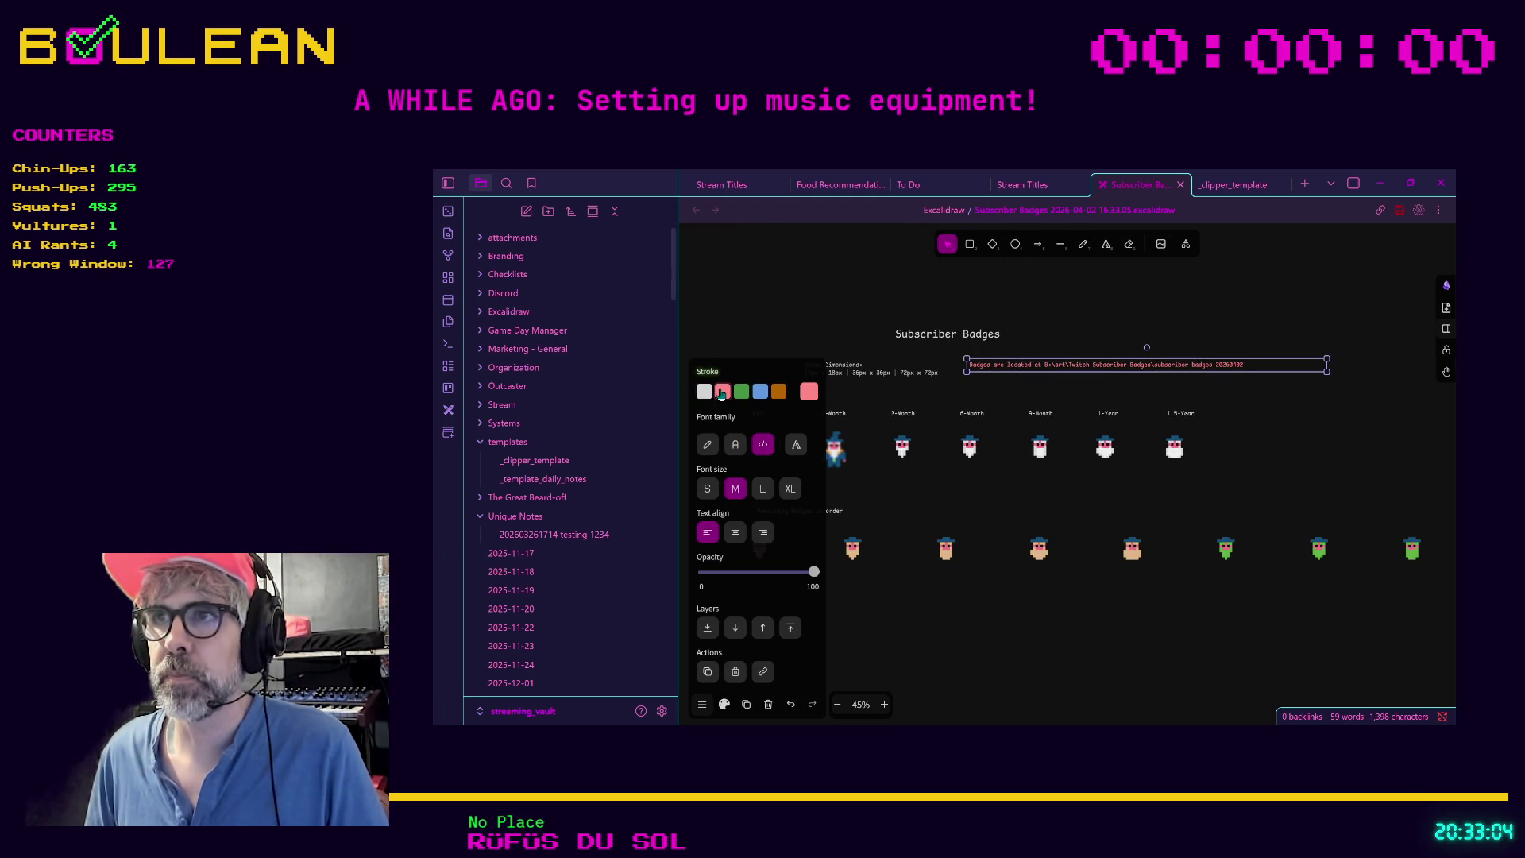
left_click_drag(1005, 367, 1056, 338)
left_click(1022, 369)
left_click(928, 502)
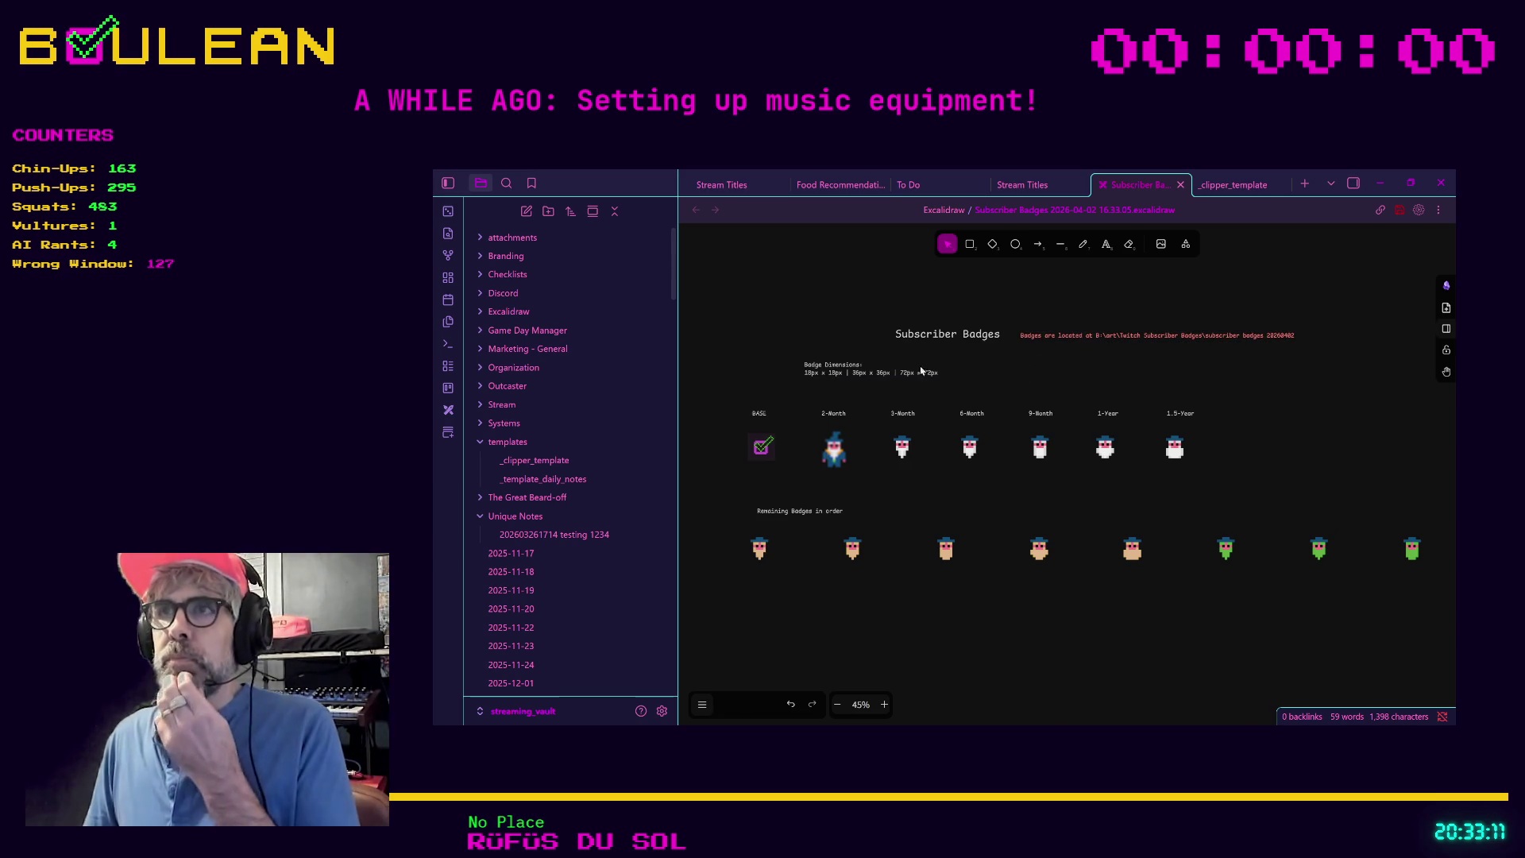
Step: Attempt a new text box below the location note, cancelling accidental label edits
left_click(1106, 244)
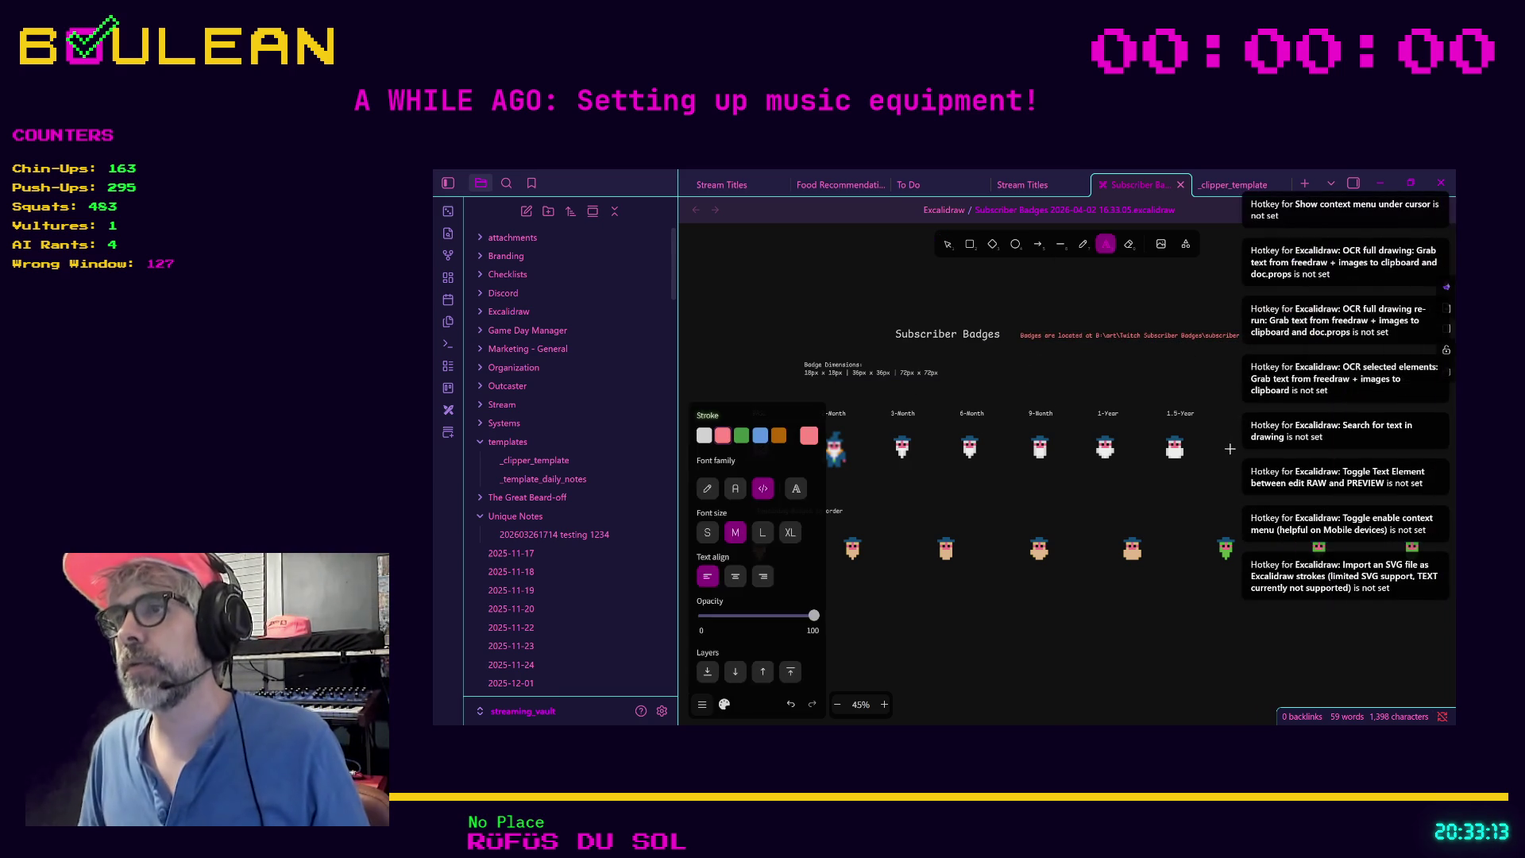
left_click(1201, 429)
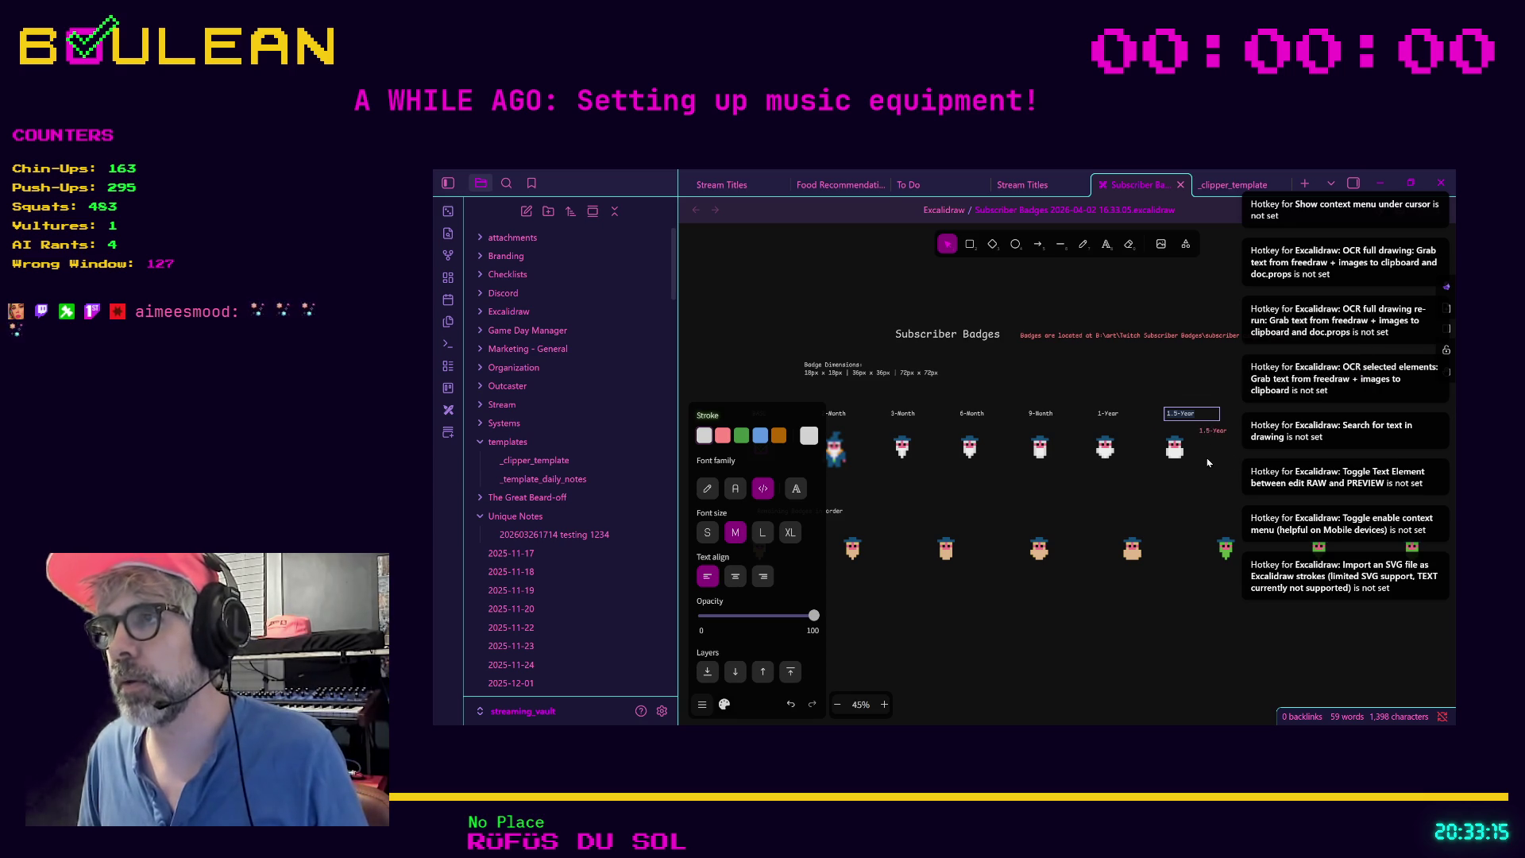
left_click(1210, 456)
left_click(1108, 246)
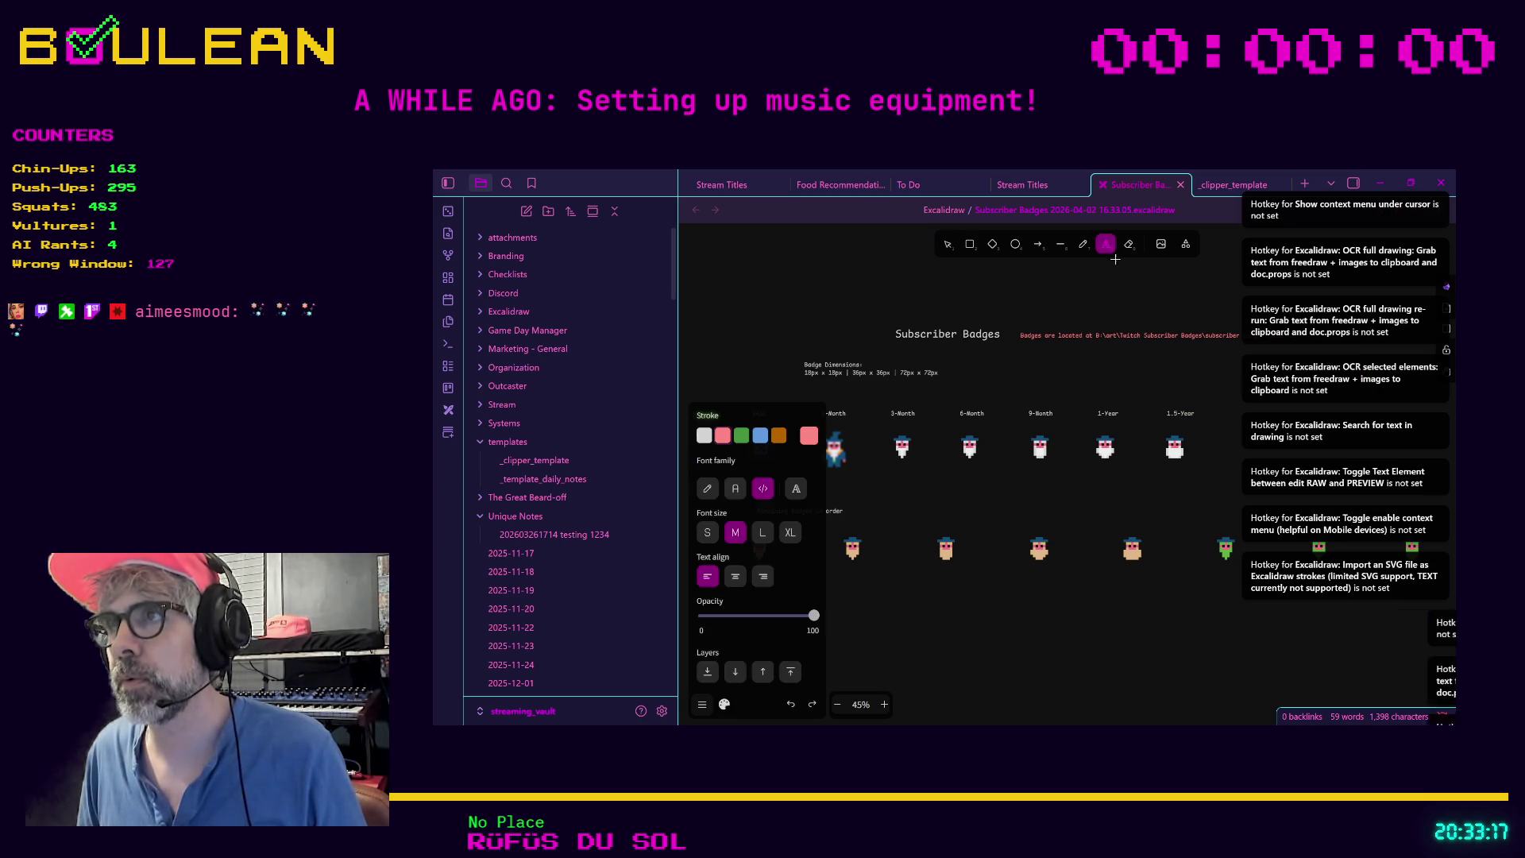
left_click_drag(1037, 358, 1226, 371)
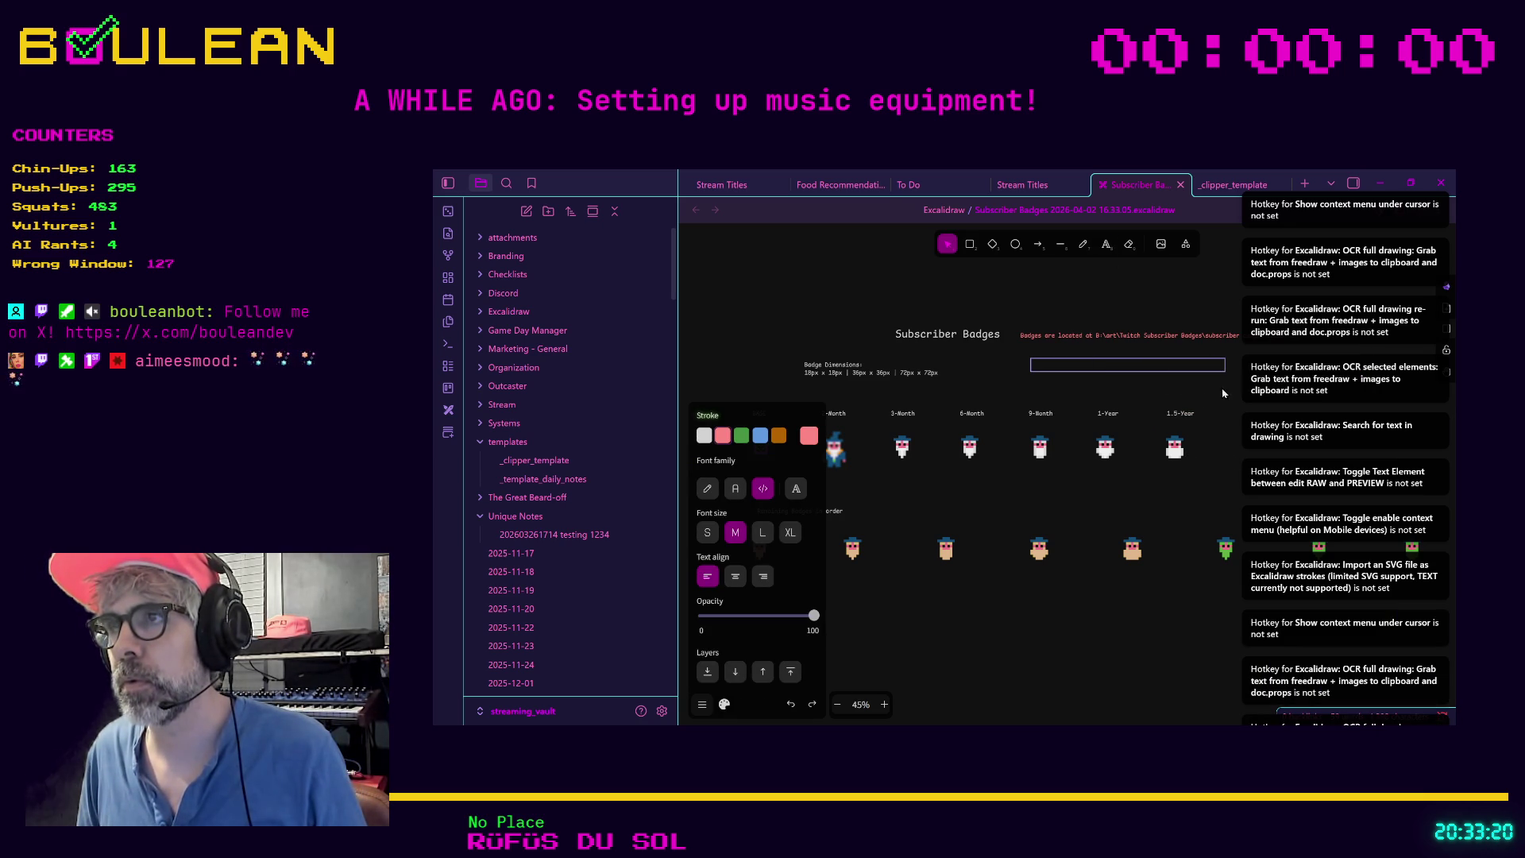
left_click(1211, 472)
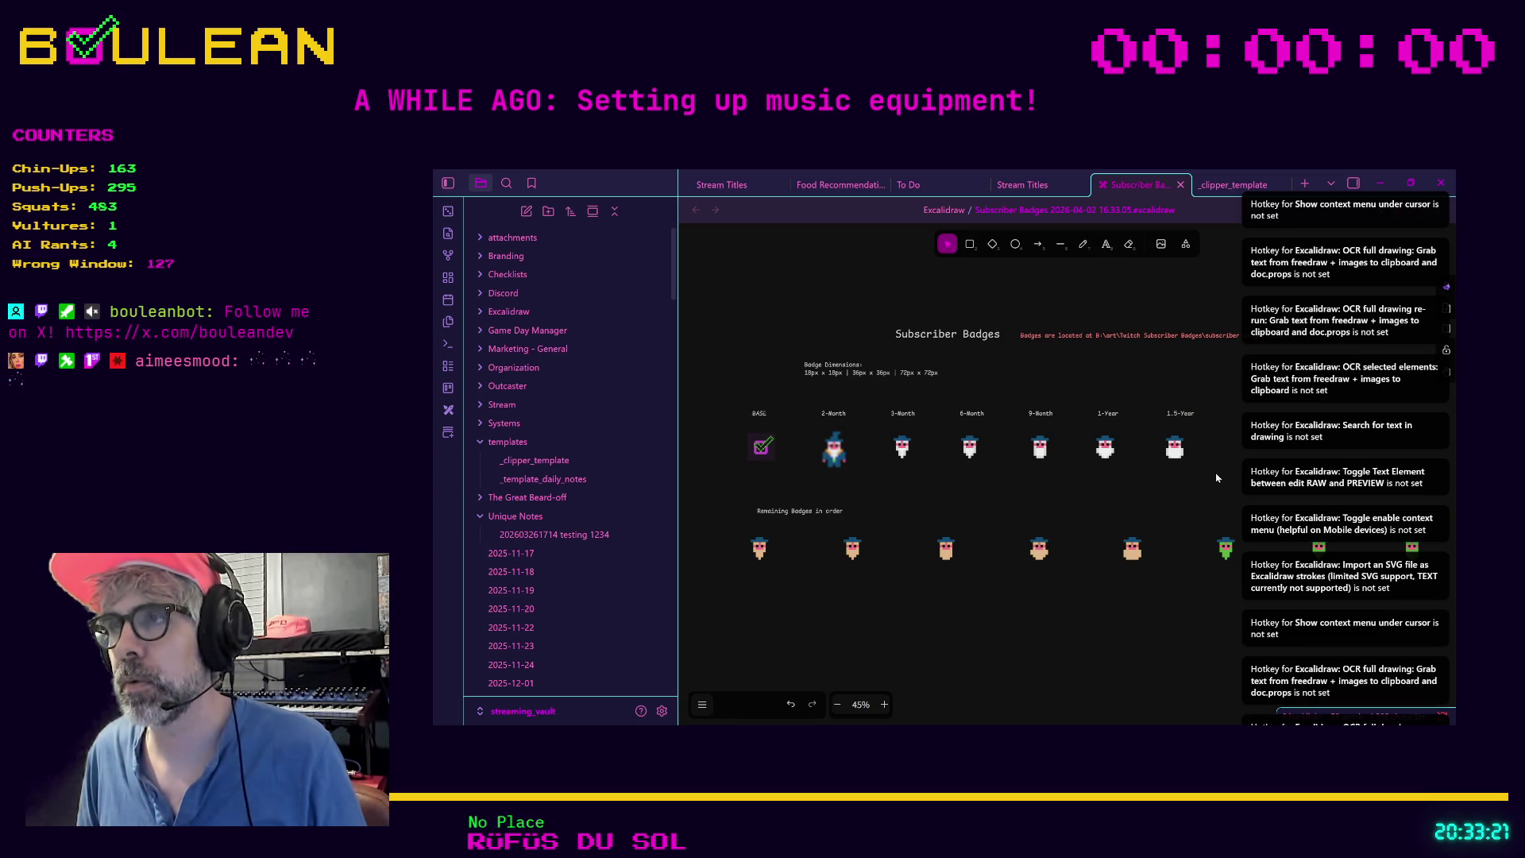
left_click(1114, 248)
left_click(1012, 359)
left_click(1097, 368)
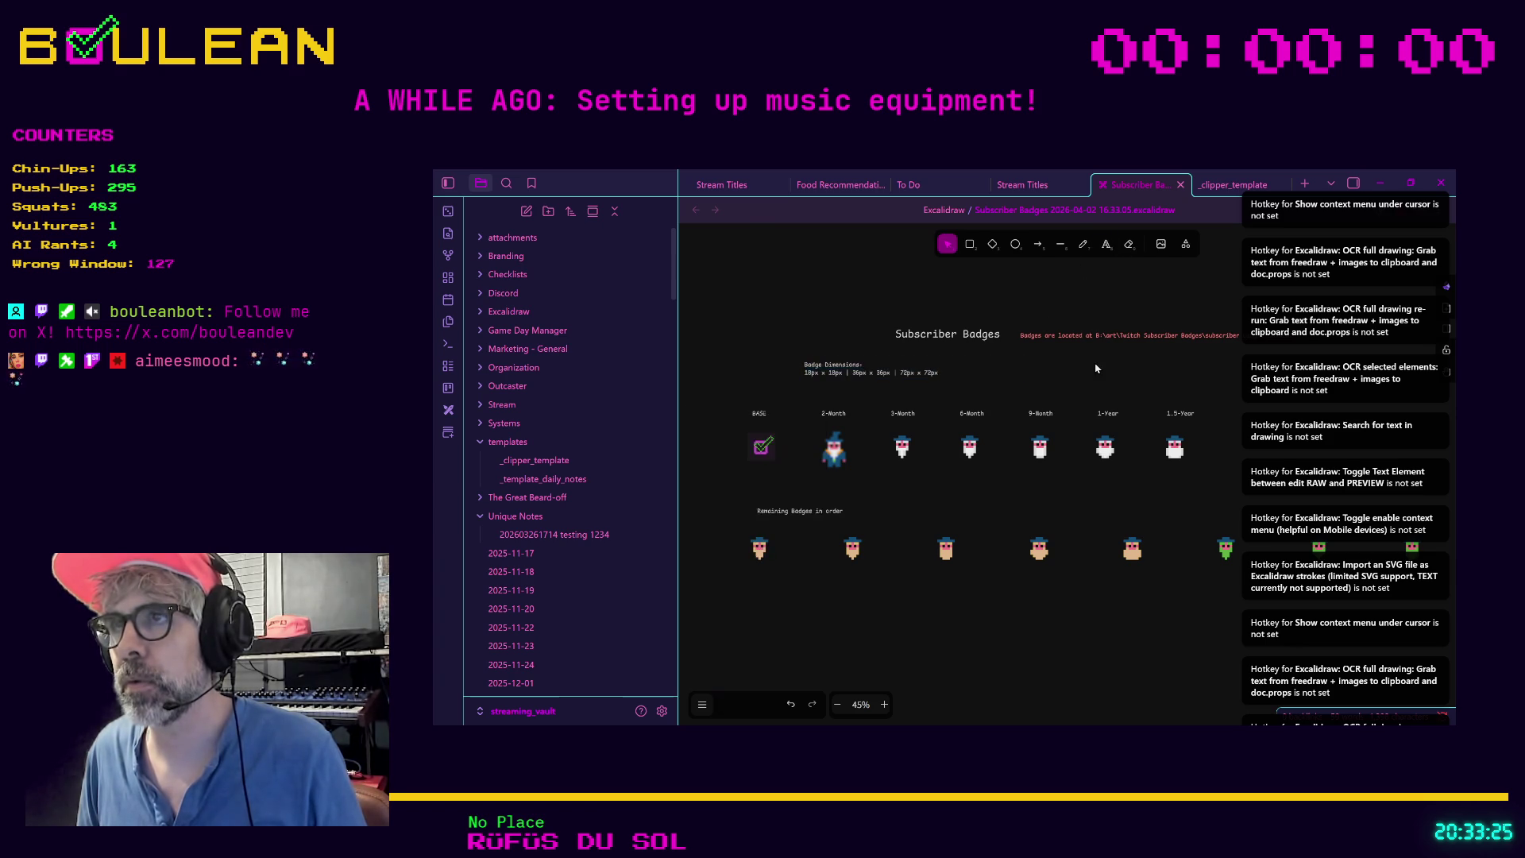
Step: Write 'Uploaded Badges on 2026-04-02' in a new note under the location note
left_click(1106, 243)
left_click(1067, 368)
type("Badg")
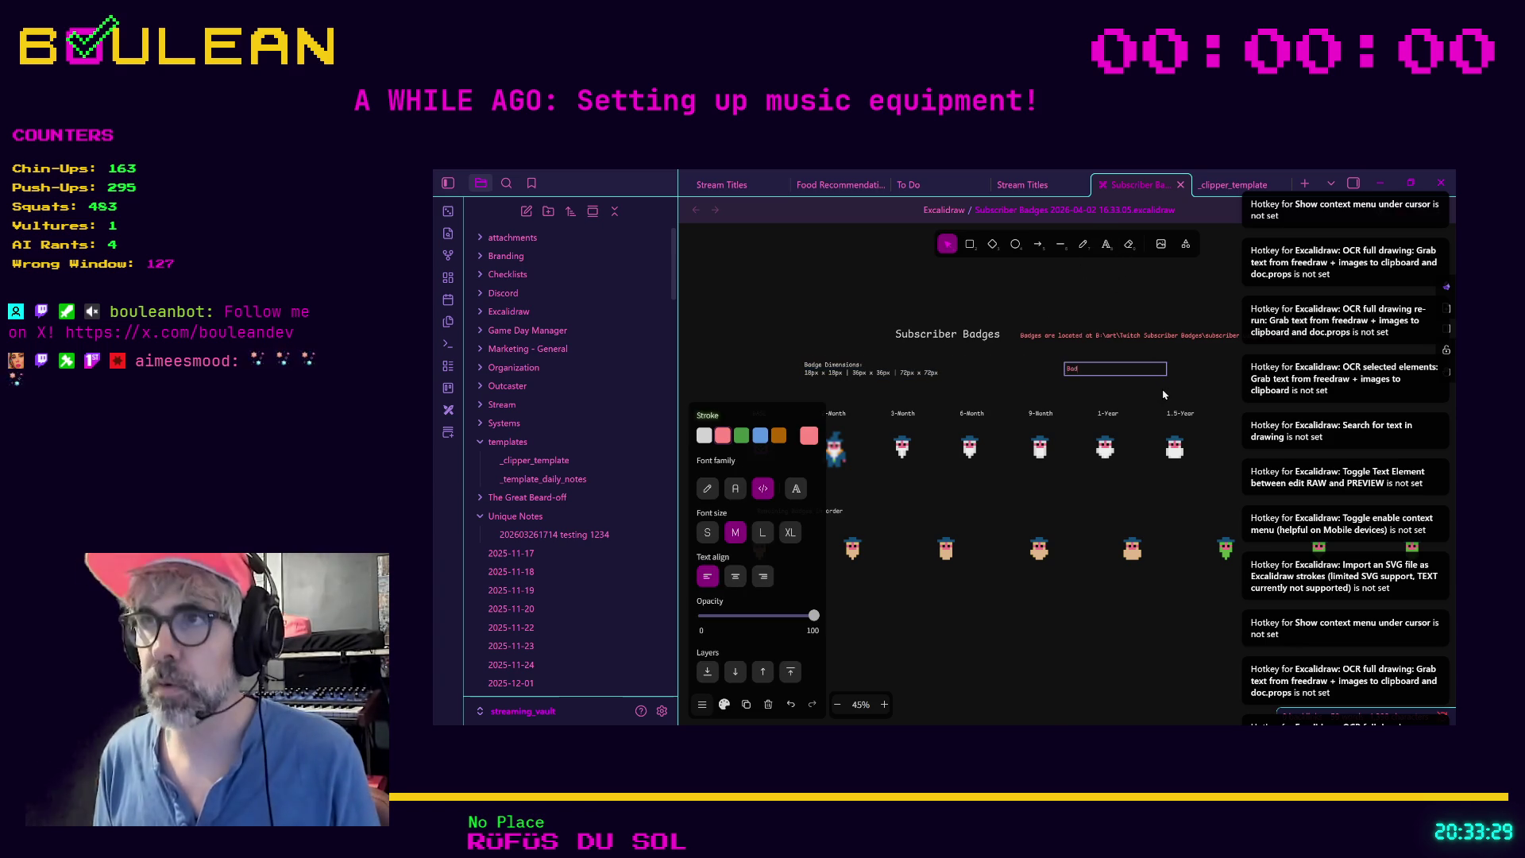
type("es upl")
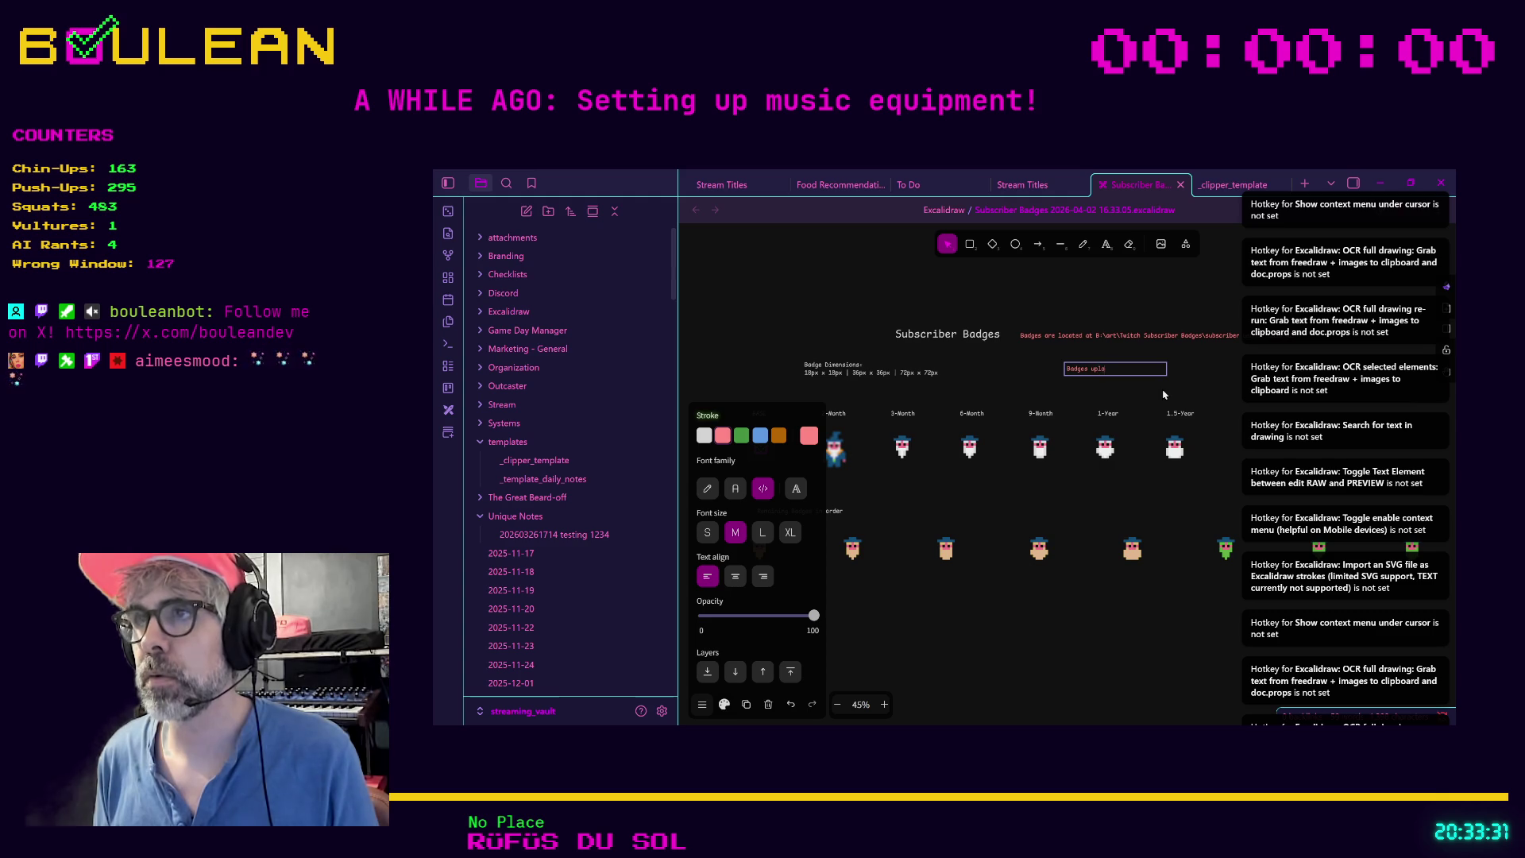
key("BackSpace")
key("BackSpace")
key("BackSpace")
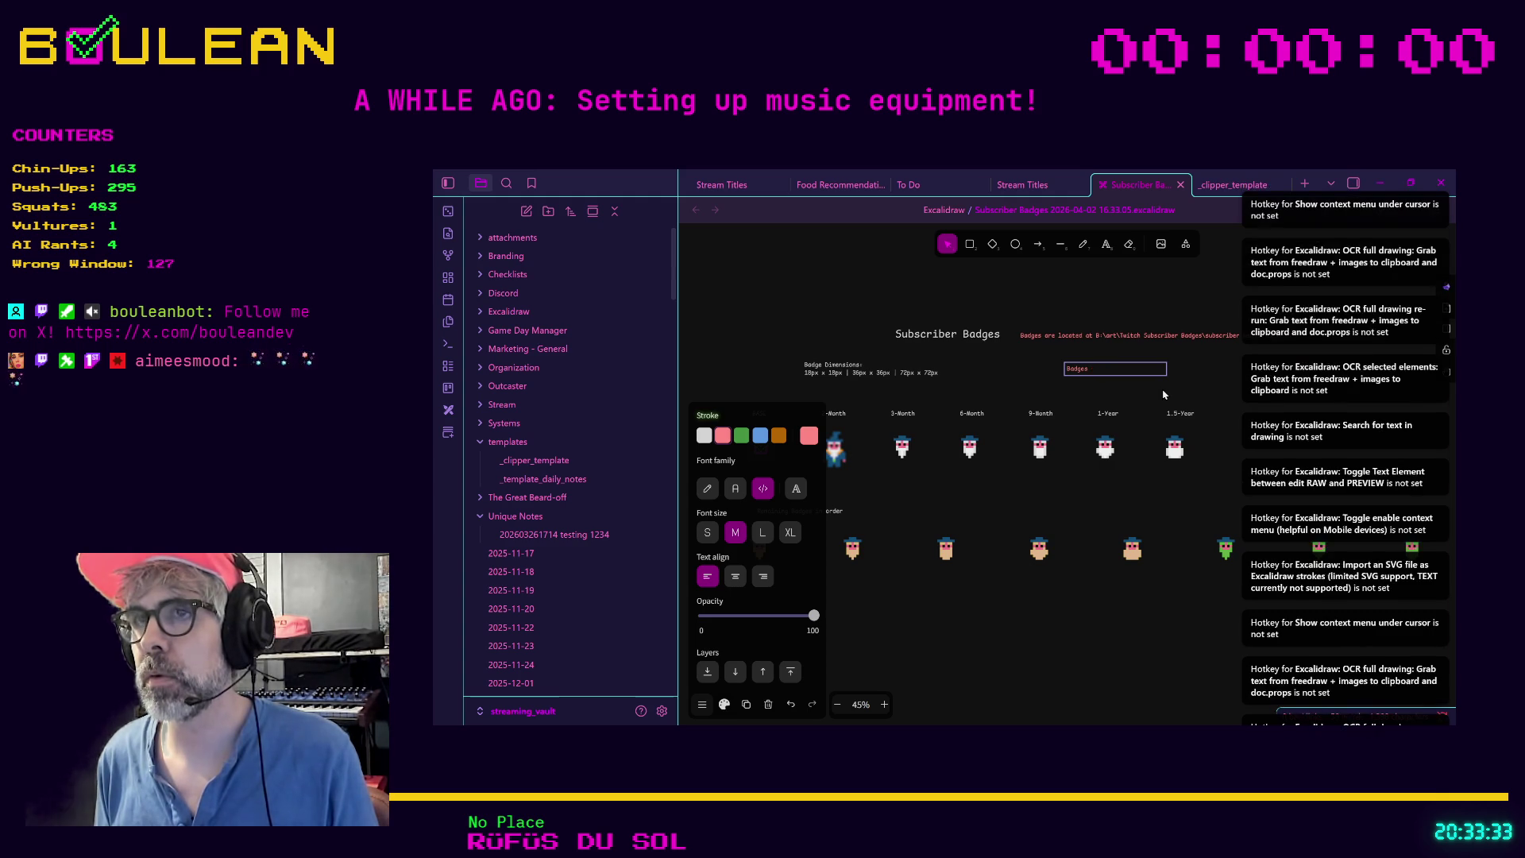
left_click(1133, 388)
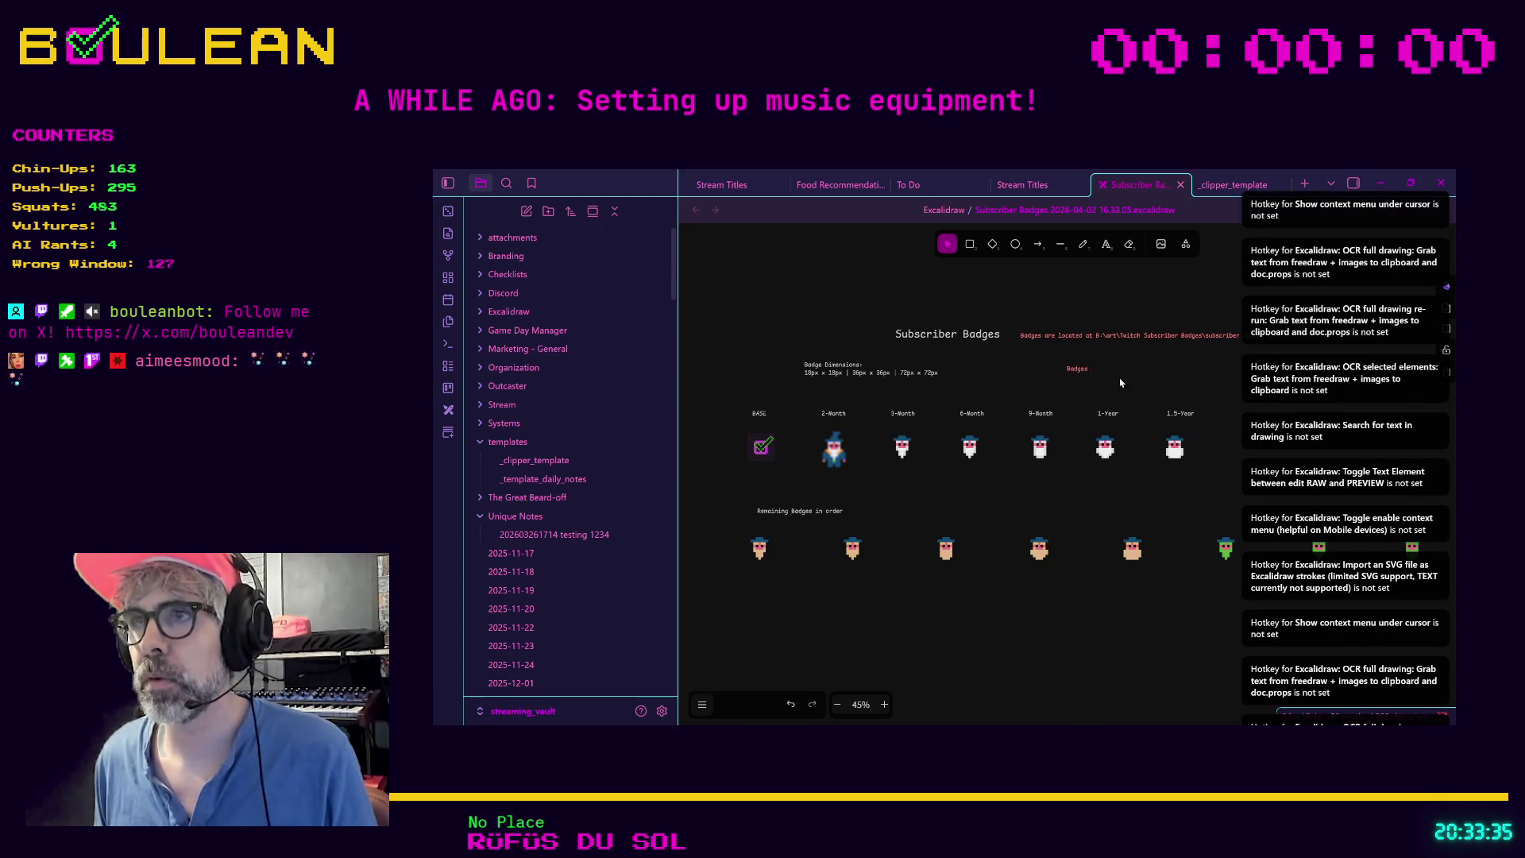
left_click(1073, 371)
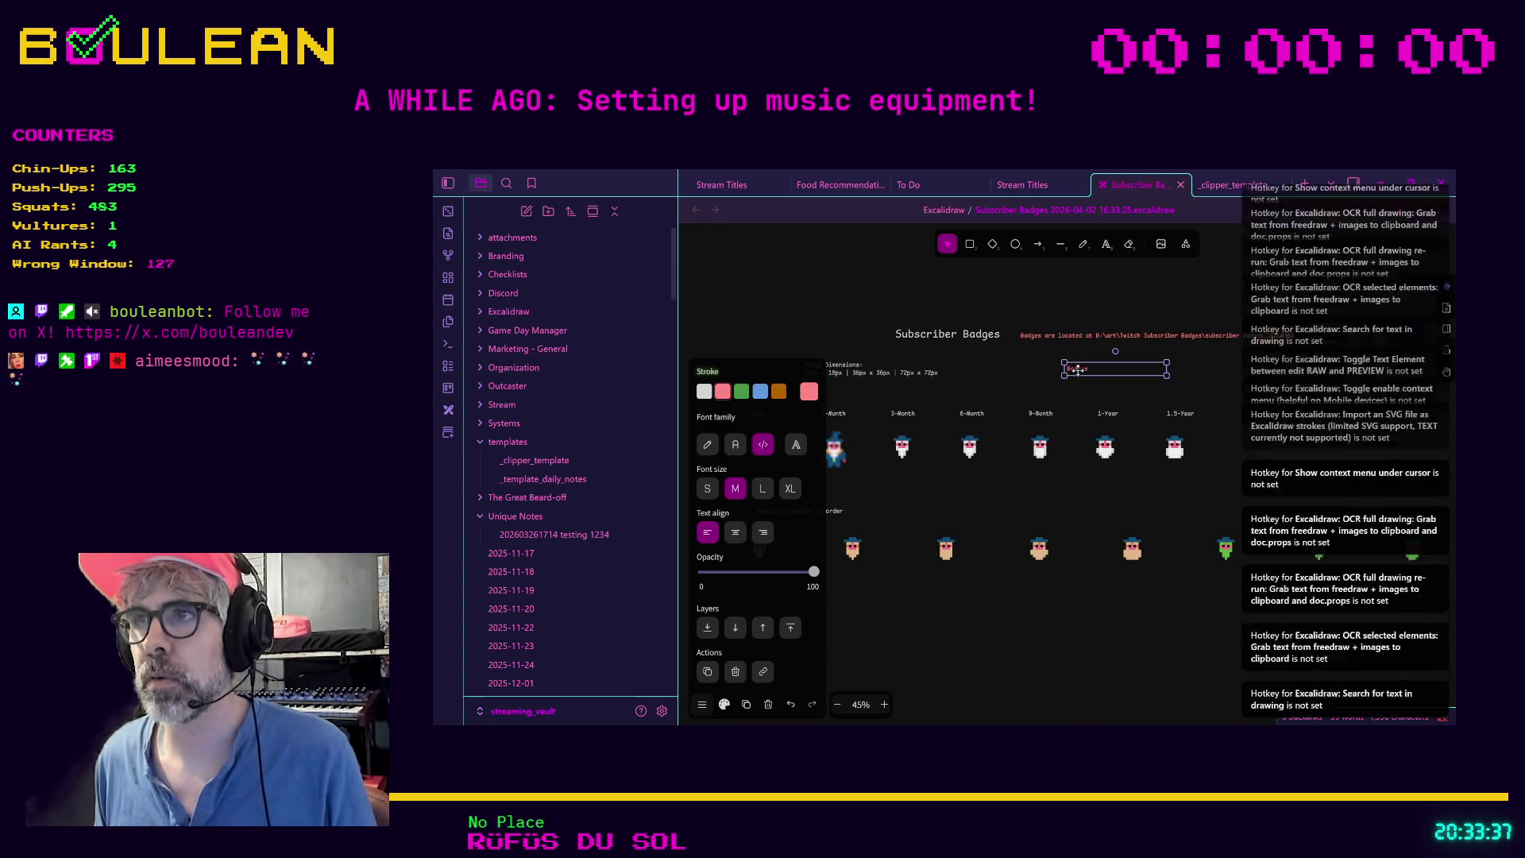
double_click(1079, 370)
type("Up")
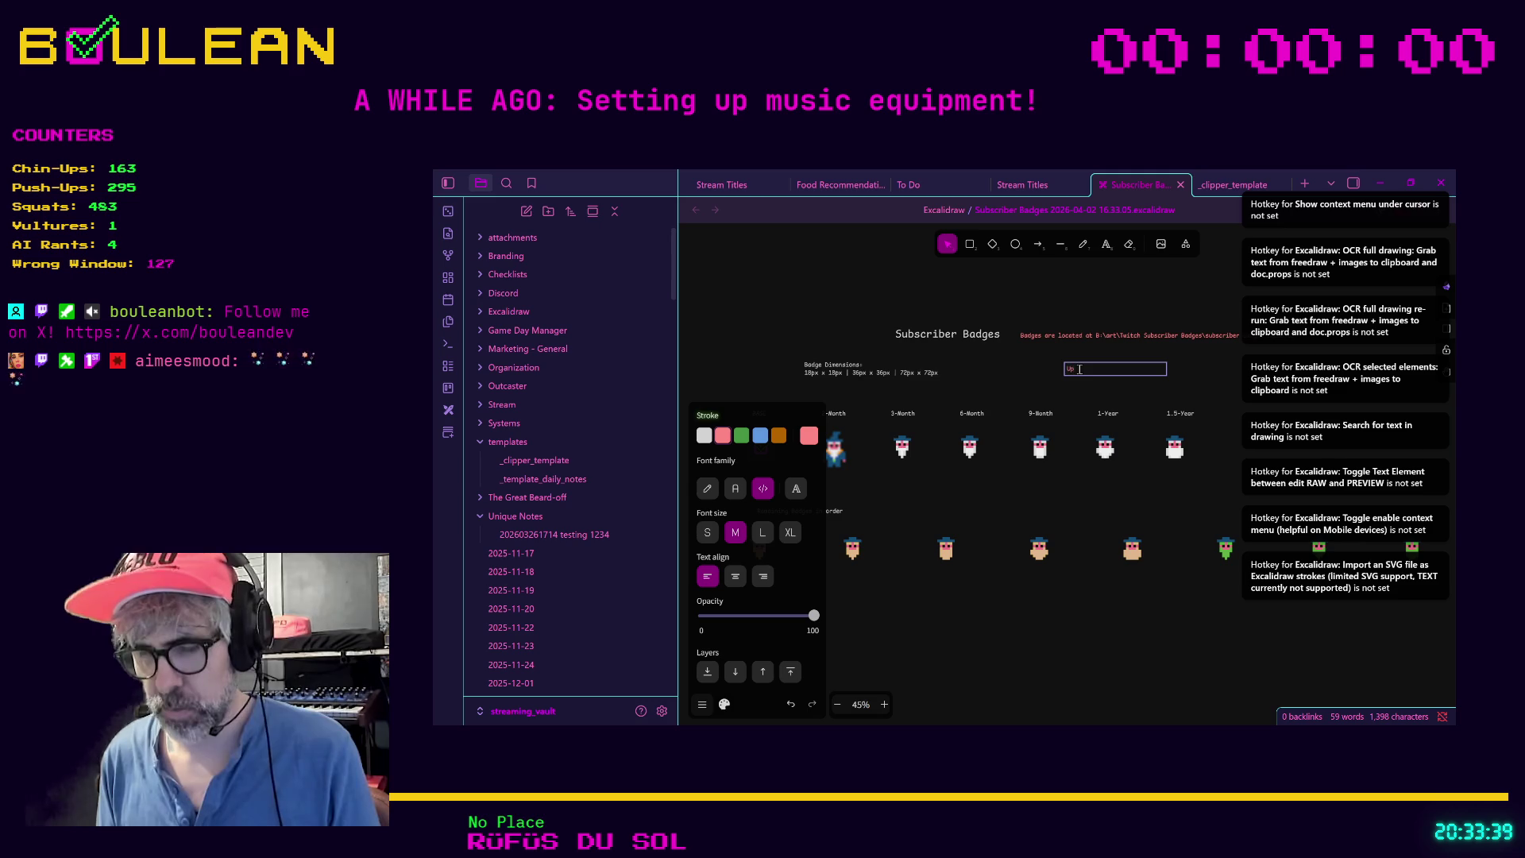
type("loaded Badges on 2026")
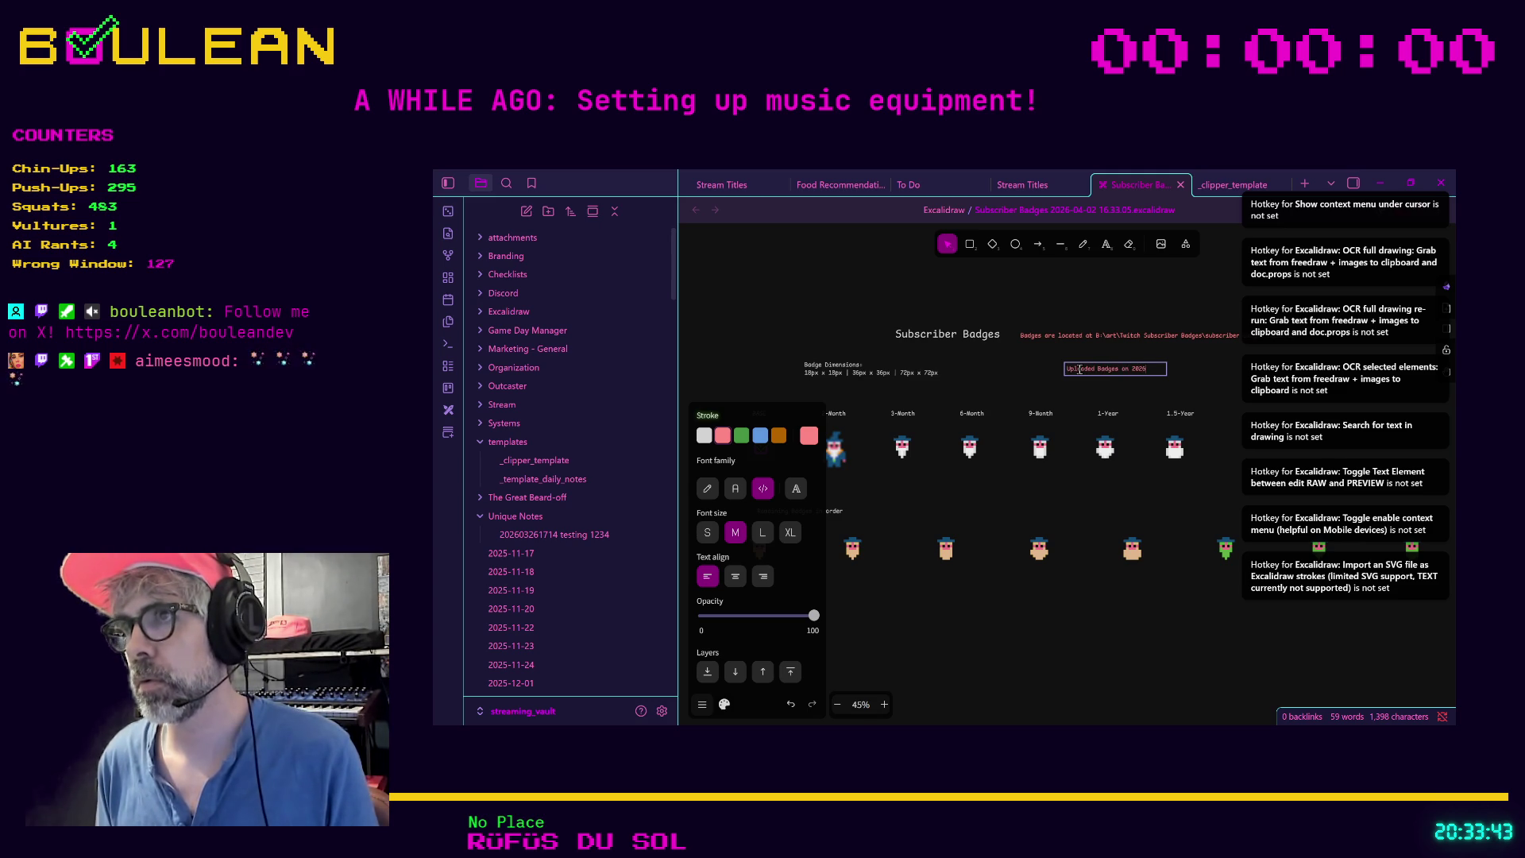
type("-04-02")
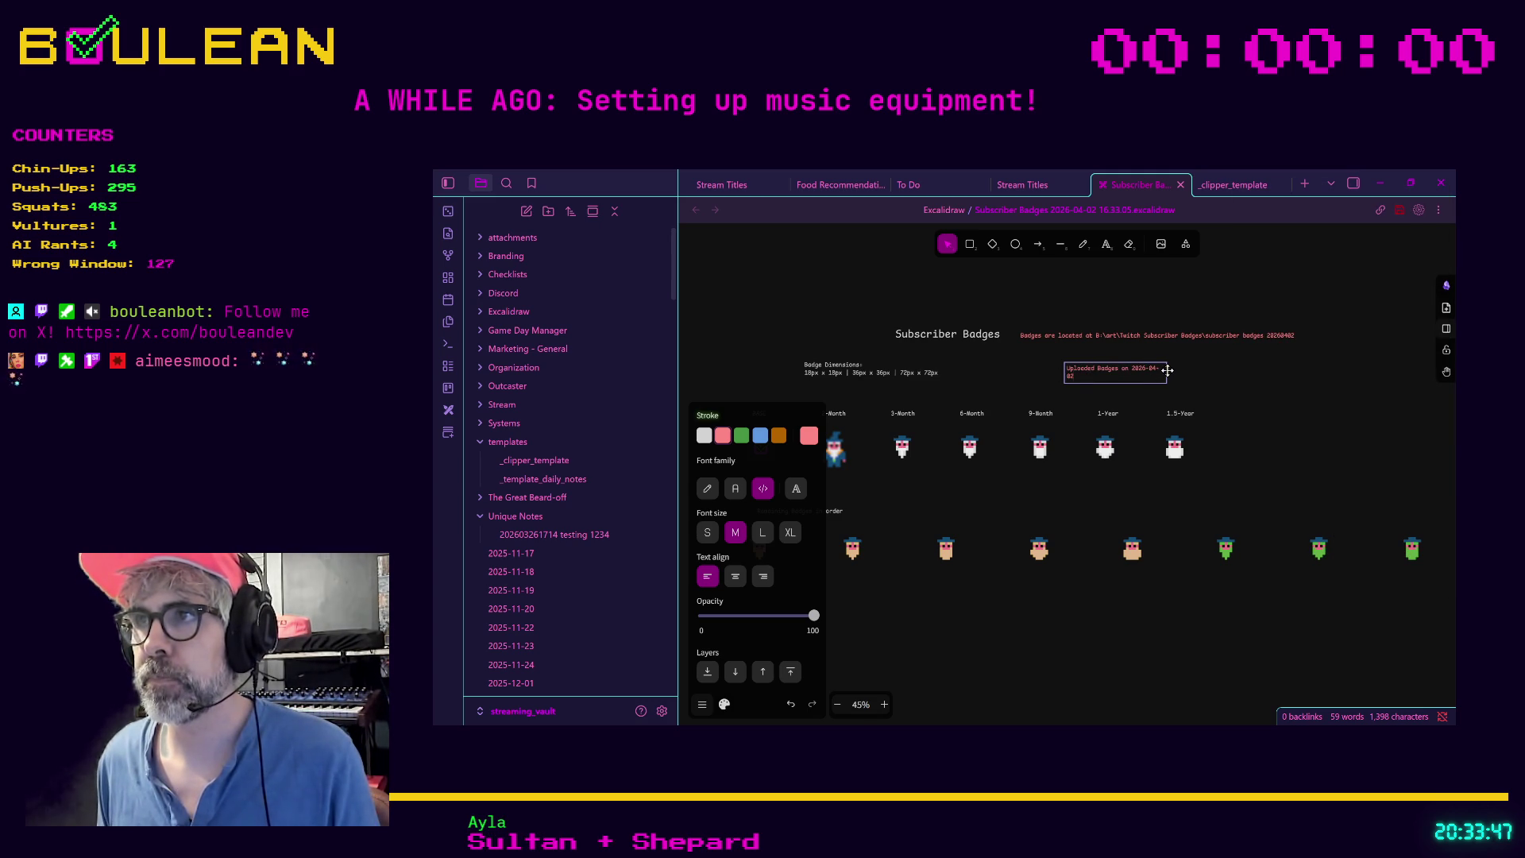
Step: Widen the upload-date note onto one line, colour it blue, and move it above BASE
left_click(1167, 371)
left_click(1162, 371)
left_click_drag(1168, 370, 1221, 370)
left_click(761, 391)
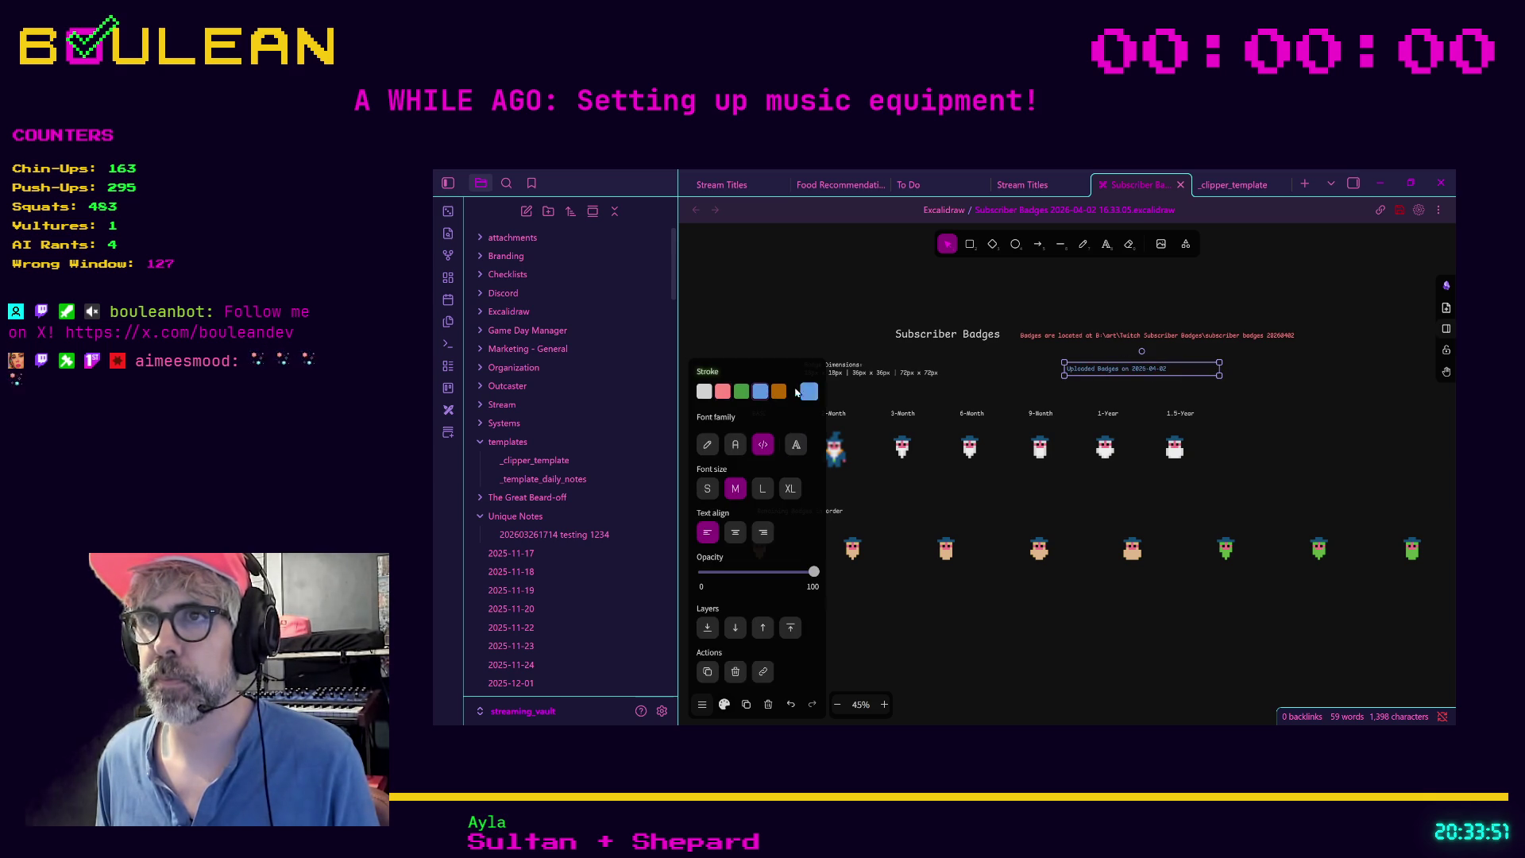
mouse_move(1095, 370)
left_mouse_down()
mouse_move(794, 396)
mouse_move(818, 397)
left_mouse_up()
left_click(954, 394)
Step: Edit the 'Remaining Badges in order' label and begin adding a '(wo' remark
left_click(919, 513)
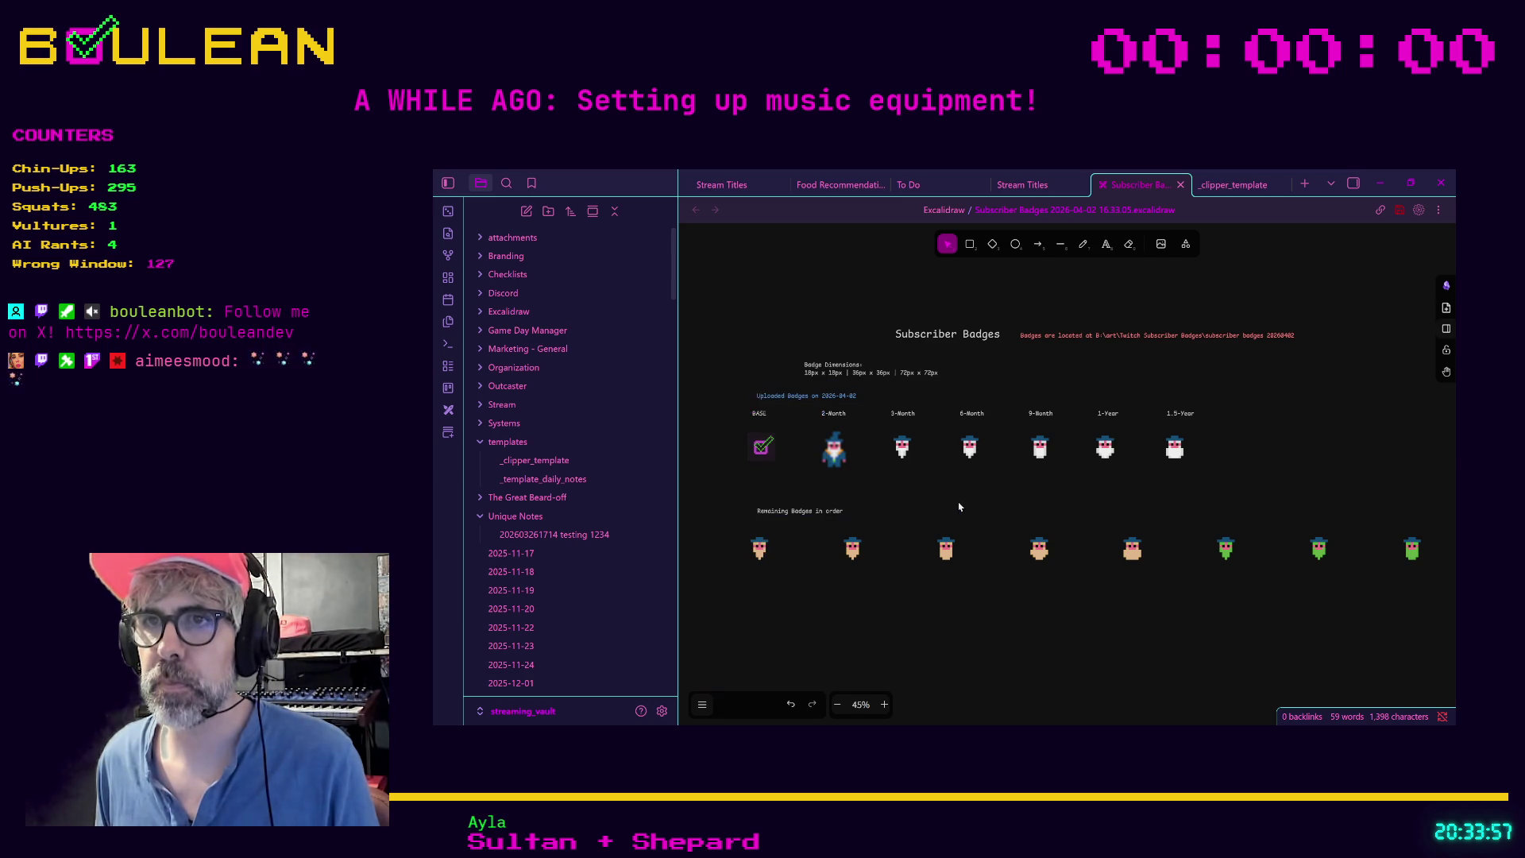
left_click_drag(814, 513, 807, 511)
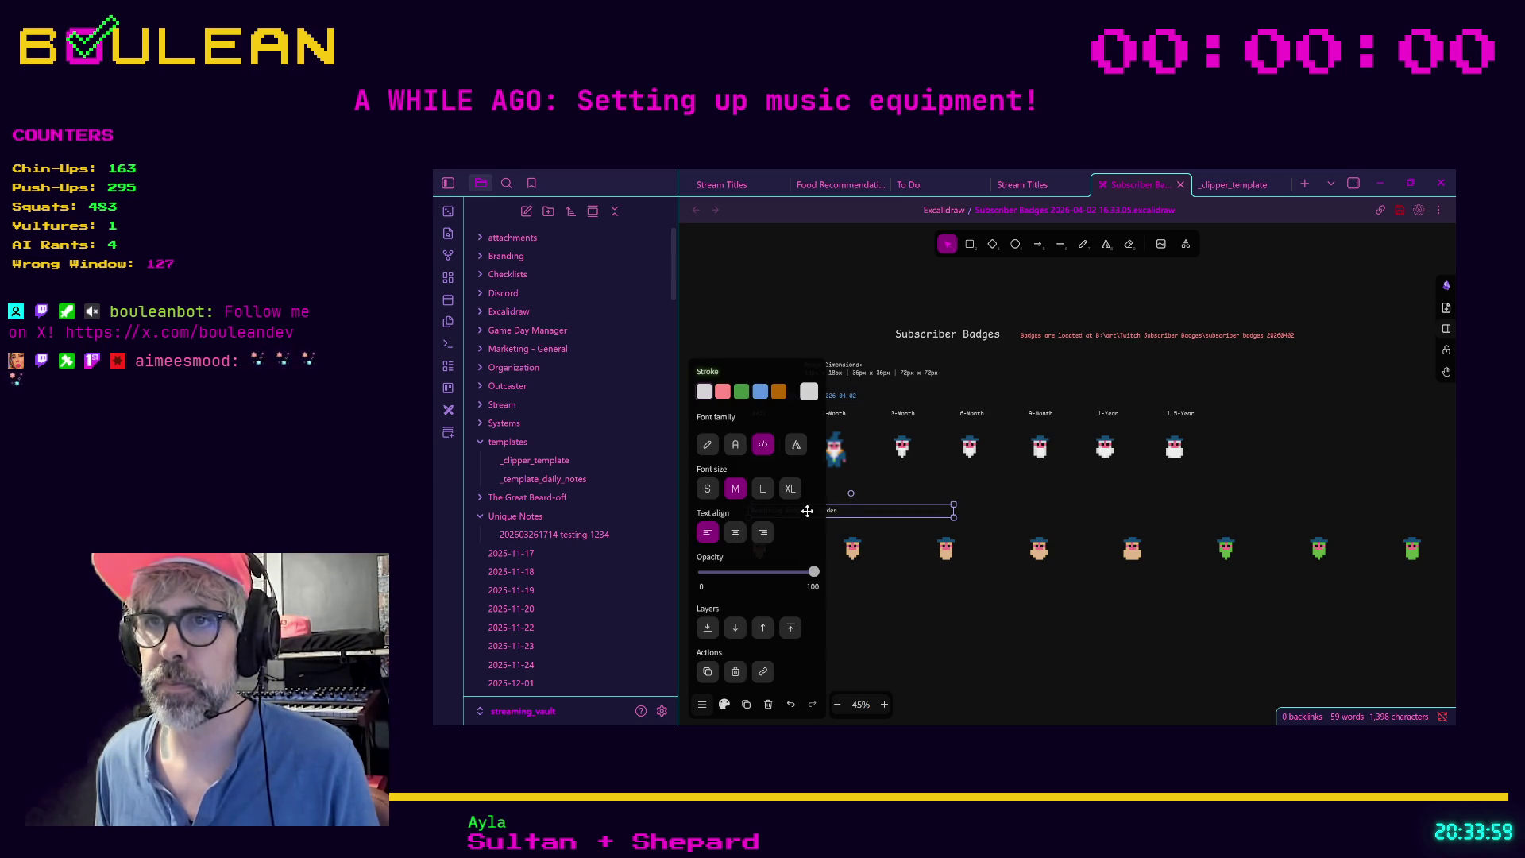
double_click(845, 511)
type("(wo")
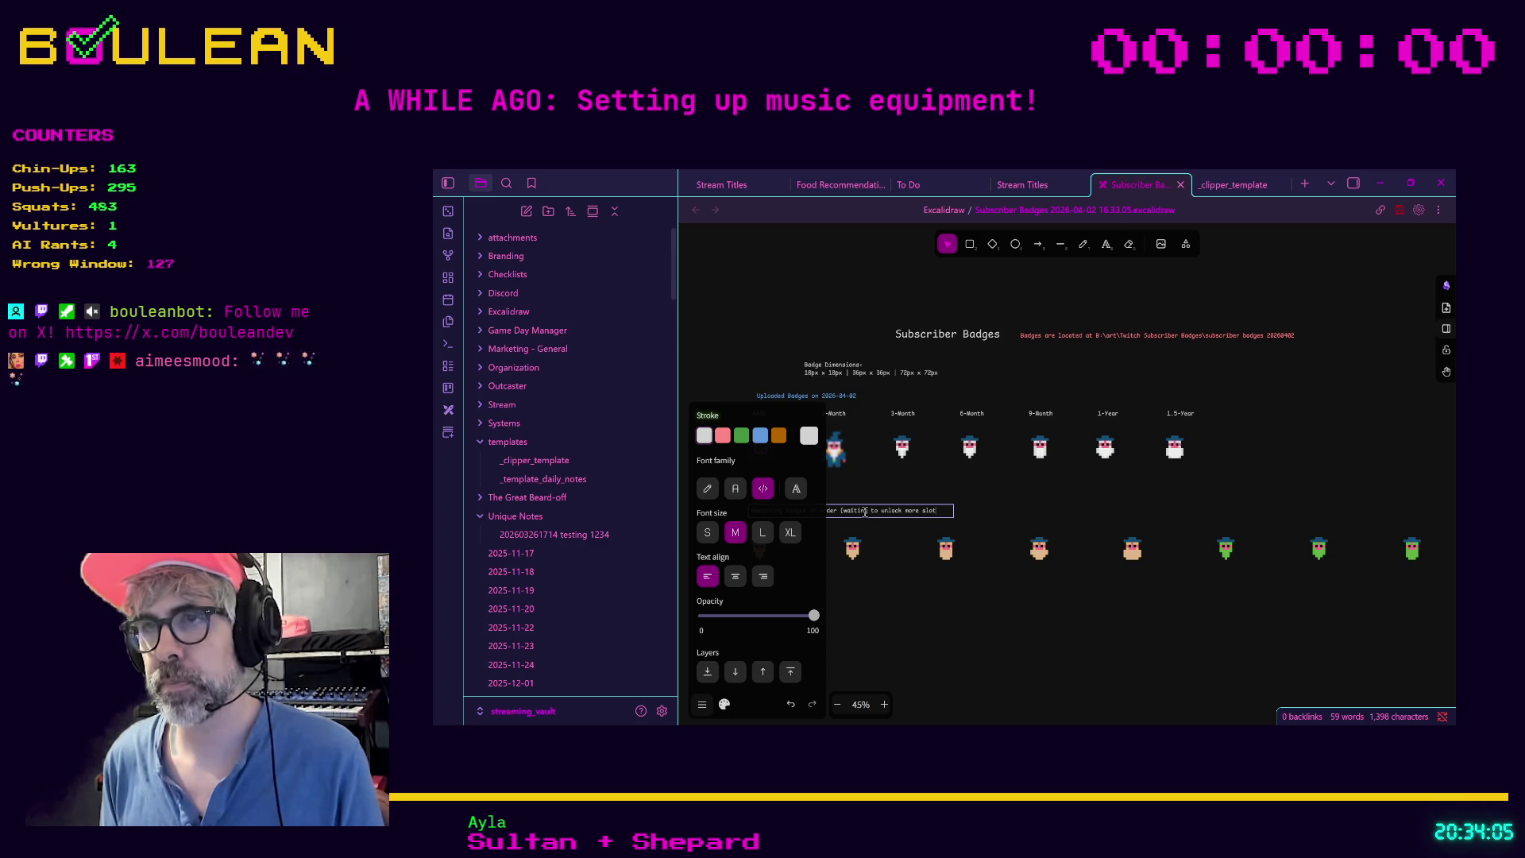
Step: Finish the Remaining Badges note edit and minimize the Obsidian window
left_click(960, 635)
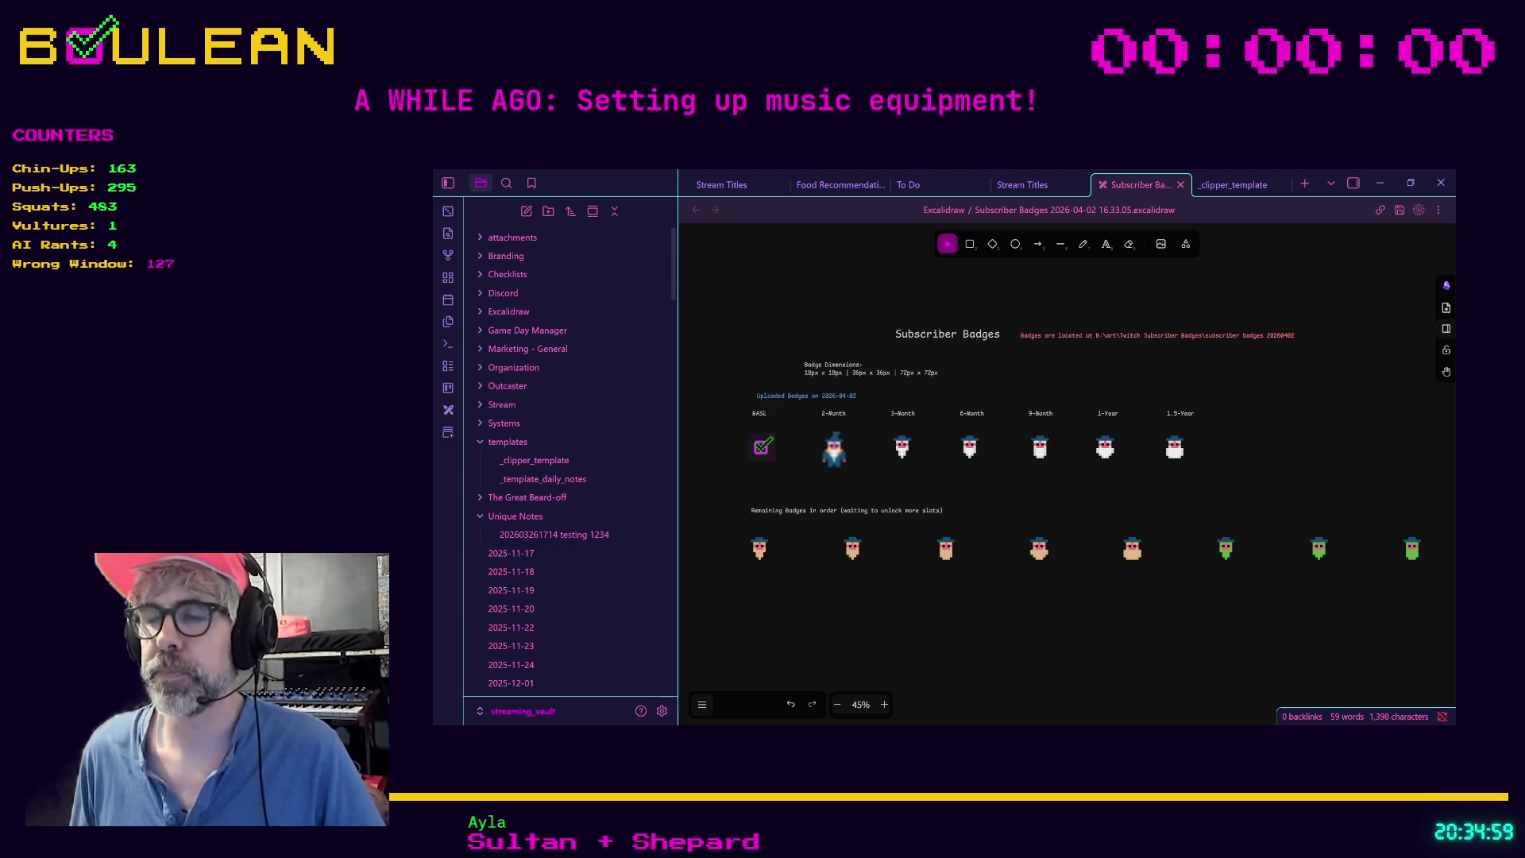
left_click(1380, 183)
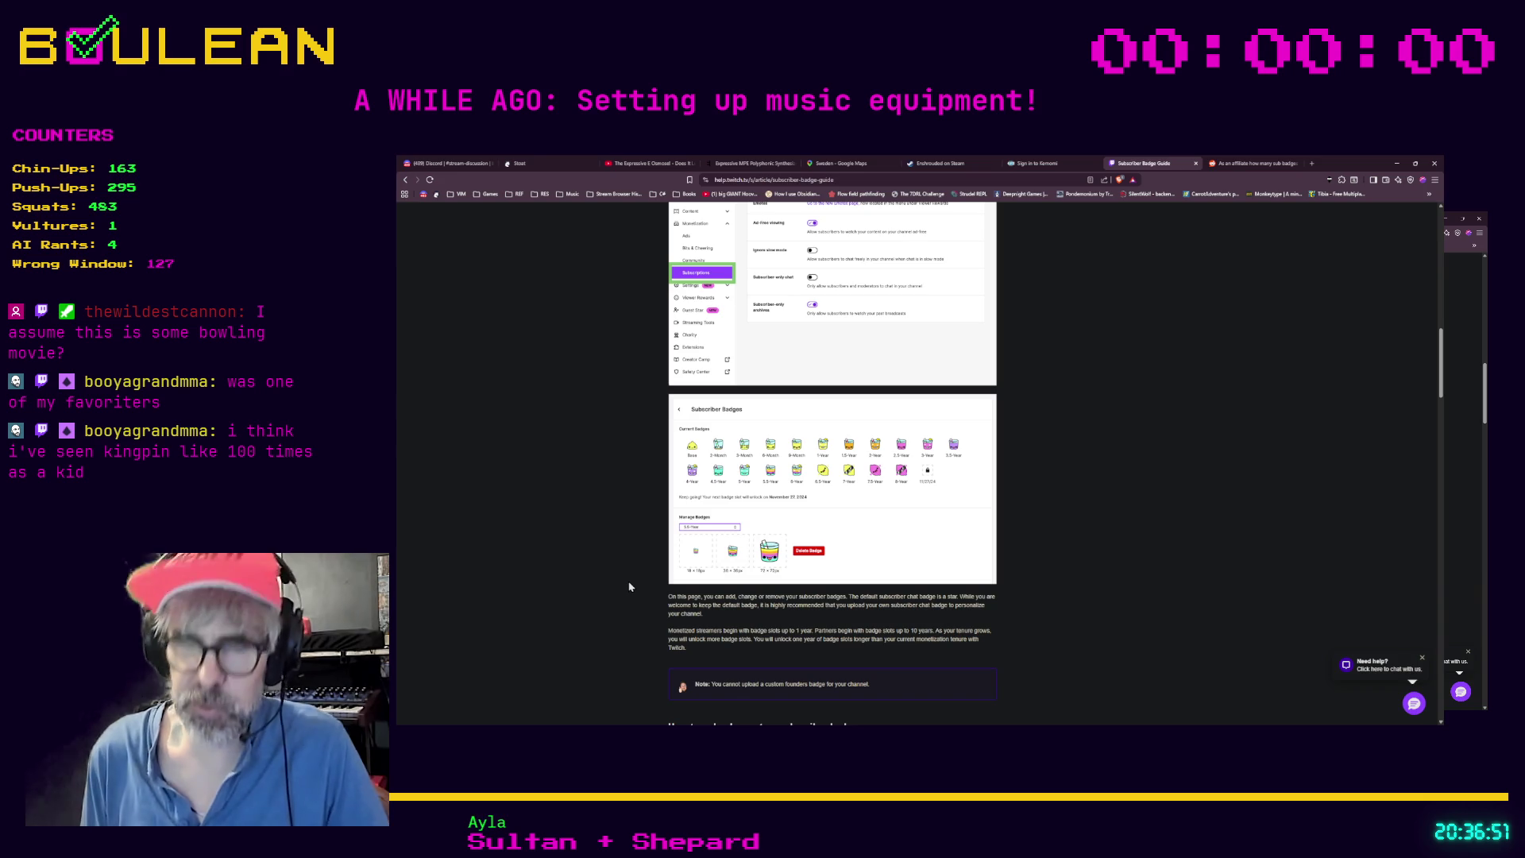
Step: Search 'king pin movie' in a new tab and open the IMDb Kingpin (1996) page
key("ctrl+t")
type("king ")
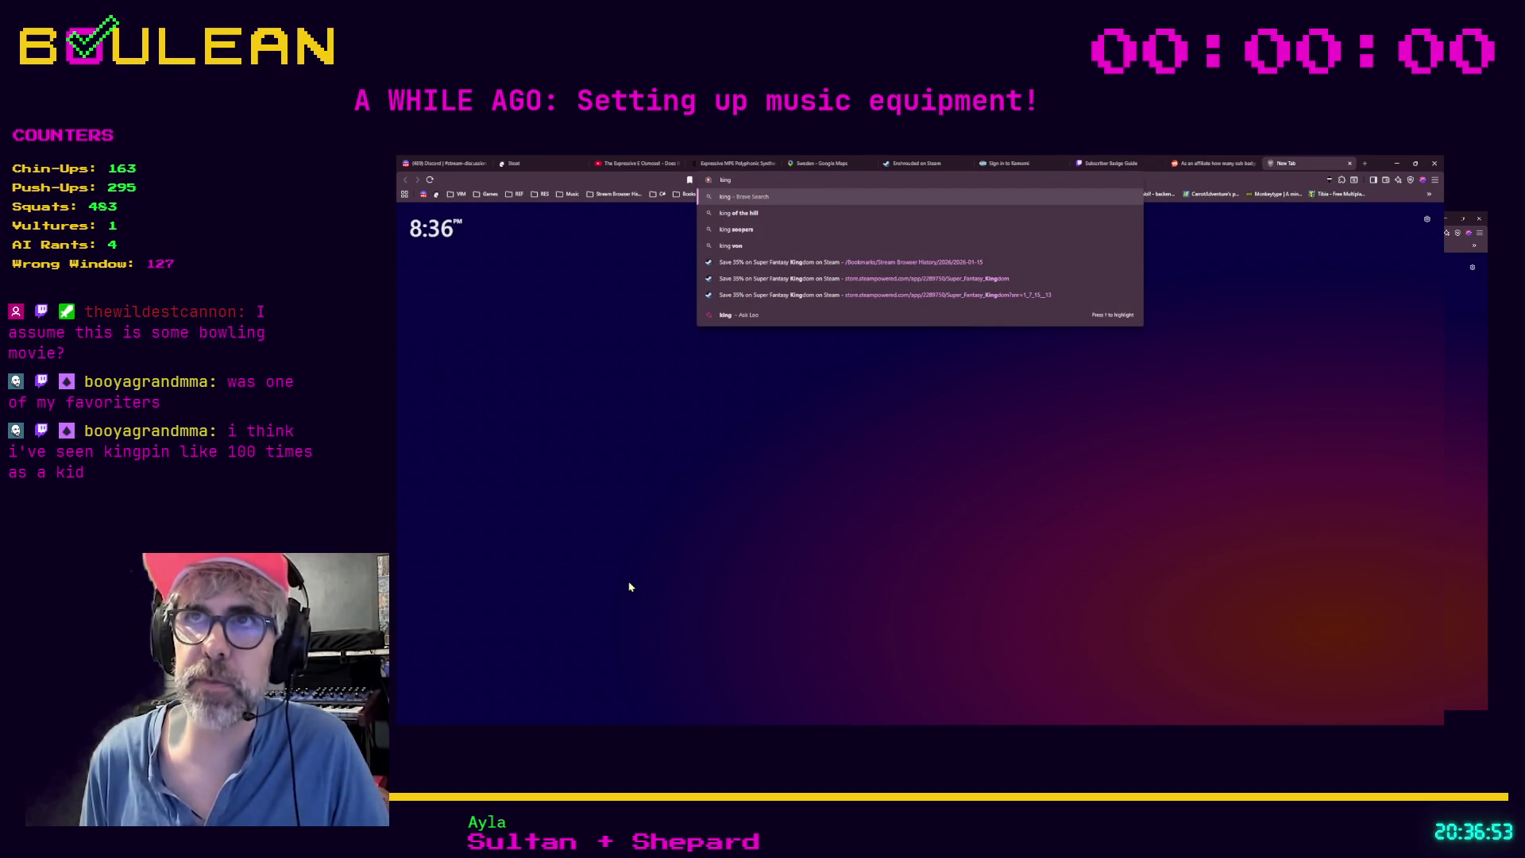
type("pin")
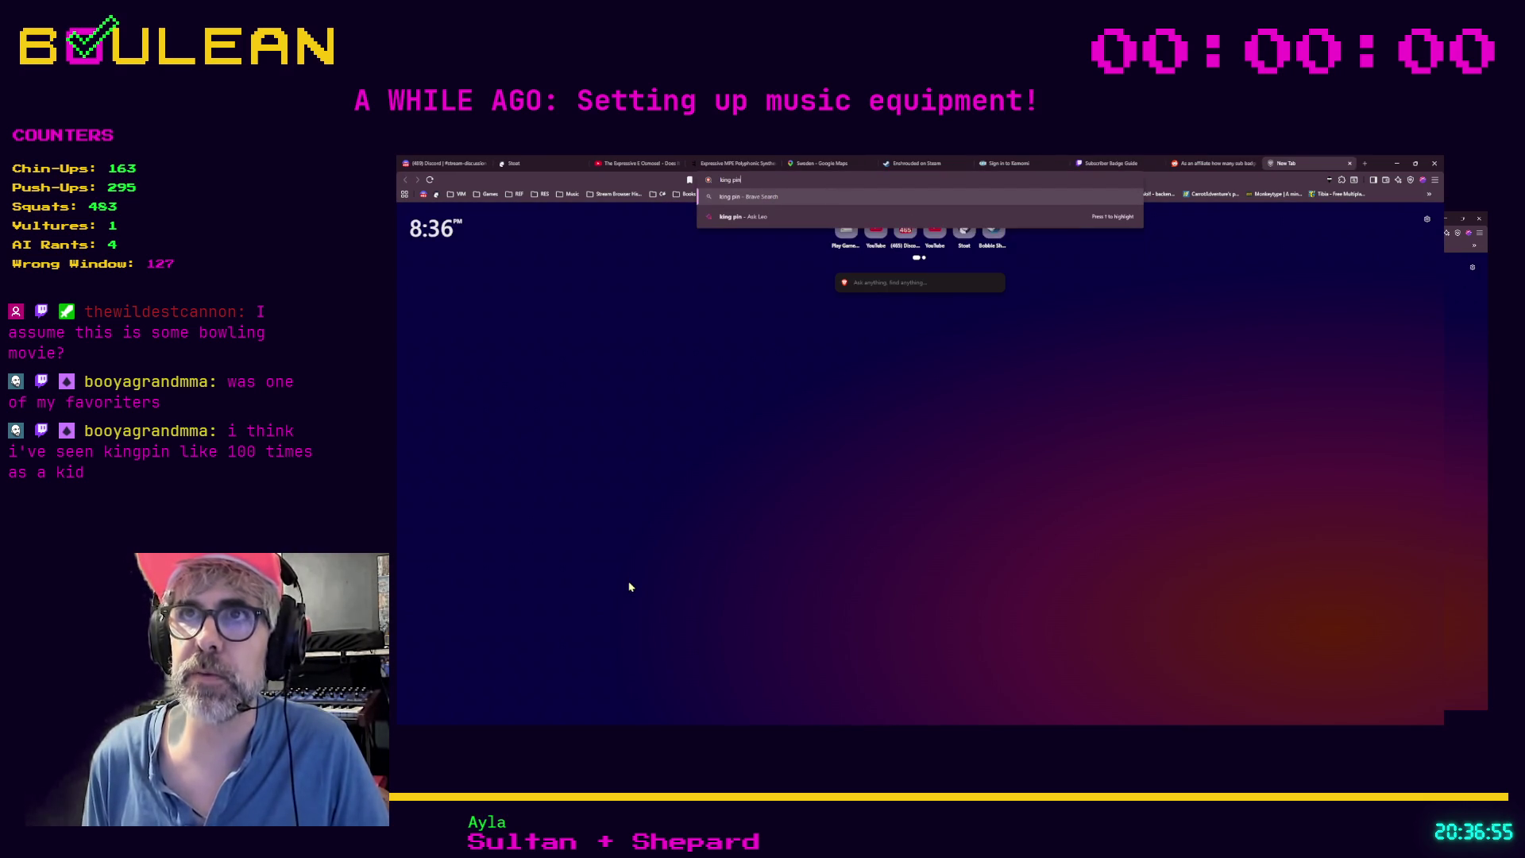
type(" movie")
key("Return")
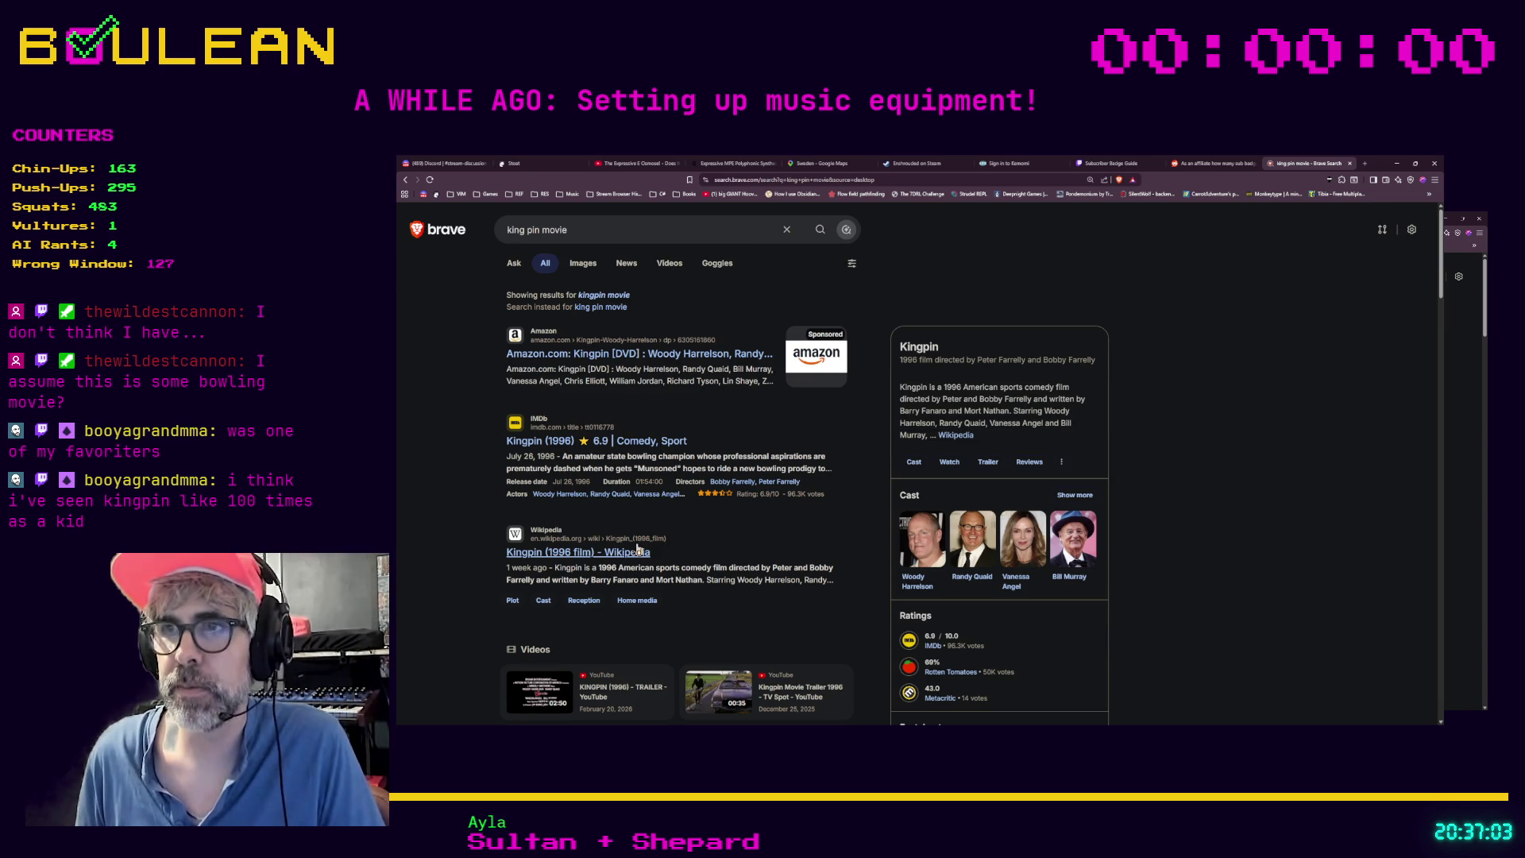
scroll(438, 515, "down", 1)
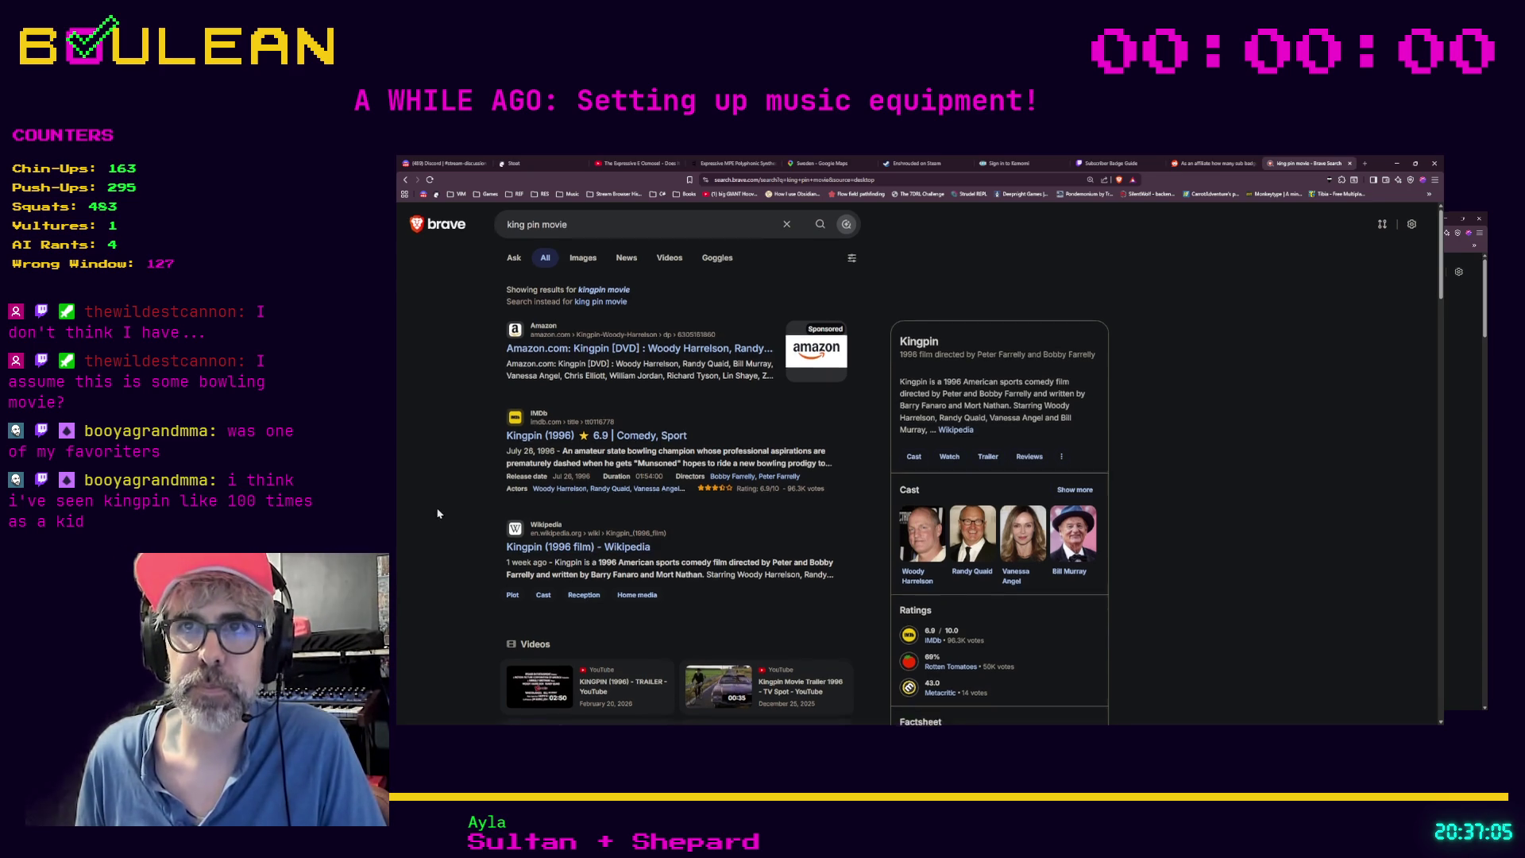
scroll(438, 514, "down", 1)
left_click(551, 362)
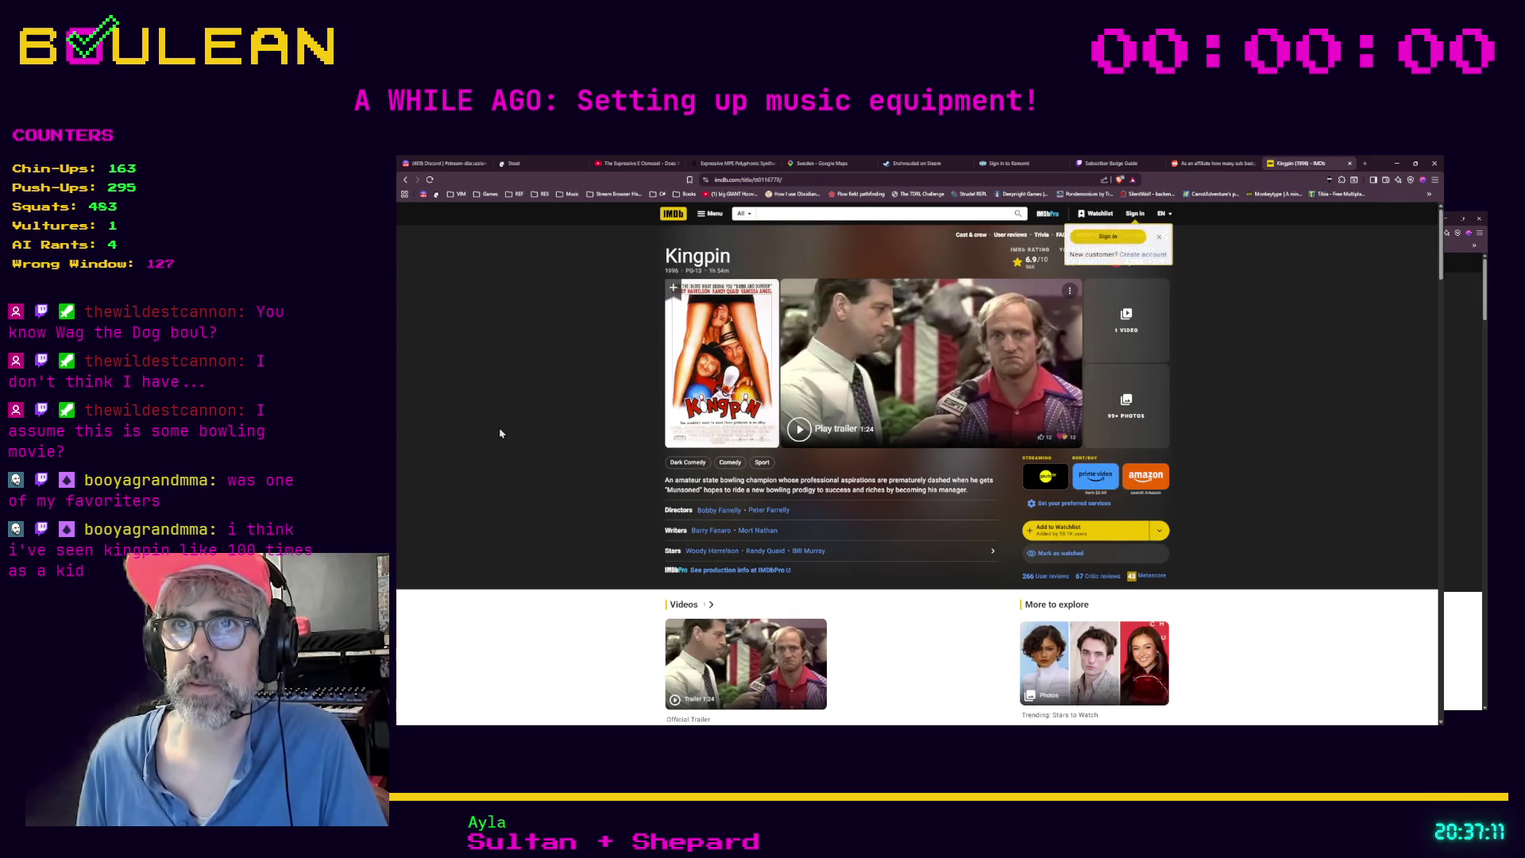
Step: View one of the Kingpin photos full size, then open a new tab
scroll(499, 433, "down", 1)
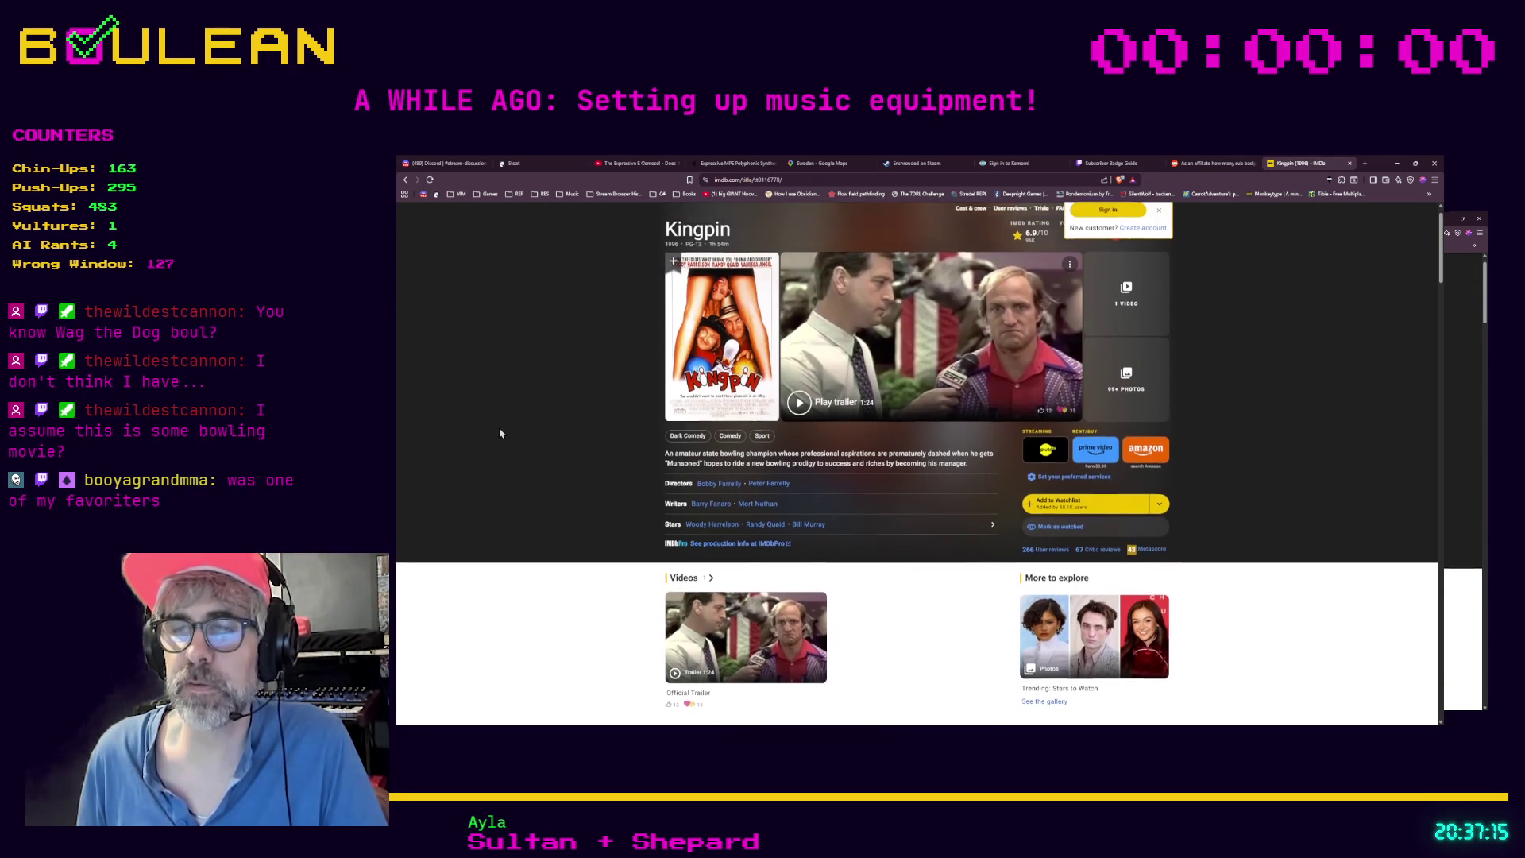
scroll(499, 433, "down", 5)
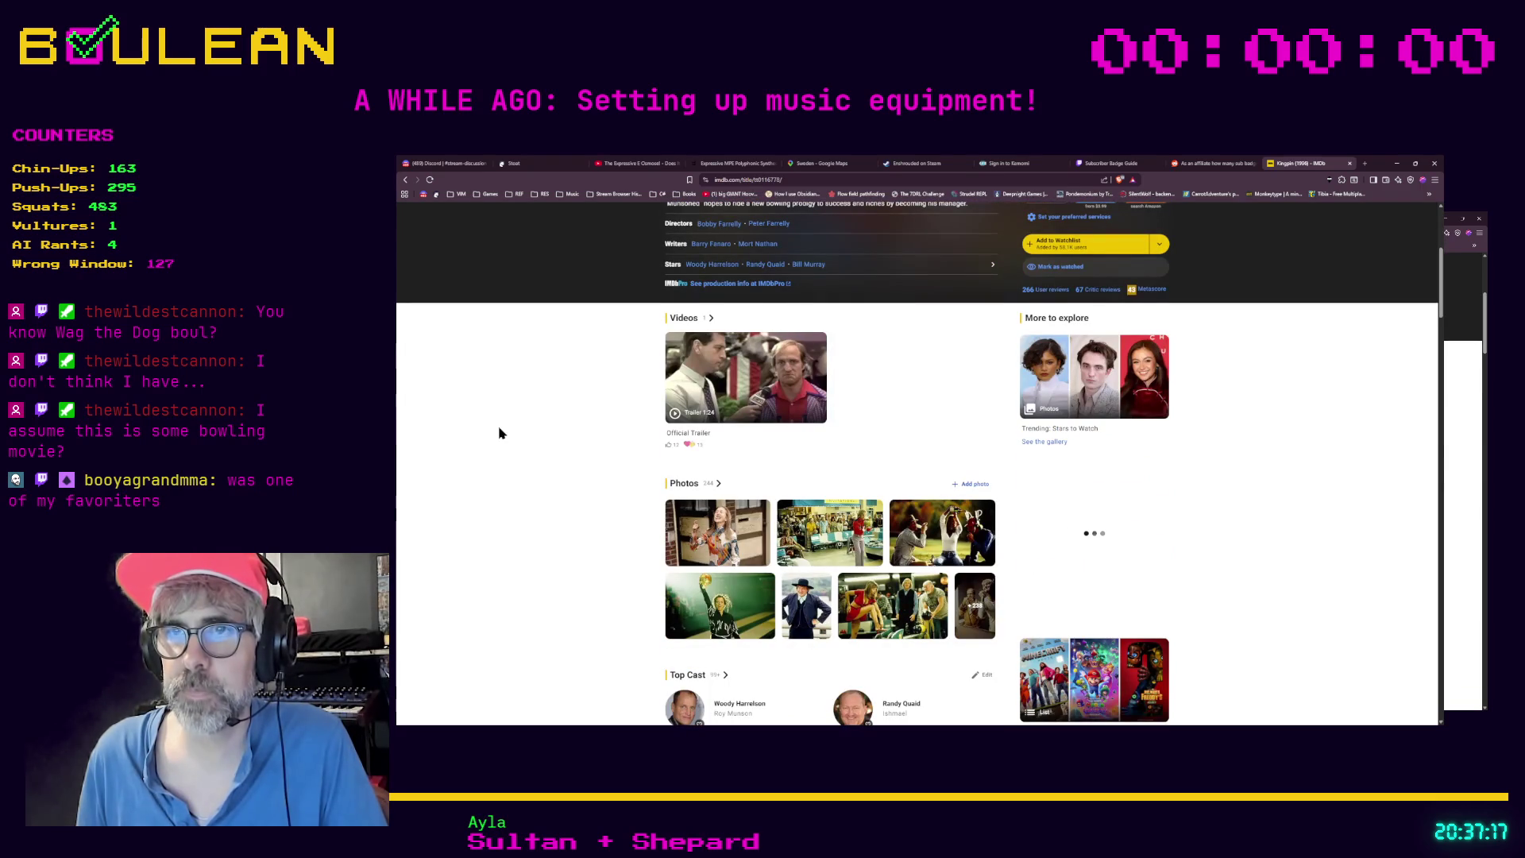
scroll(500, 433, "down", 3)
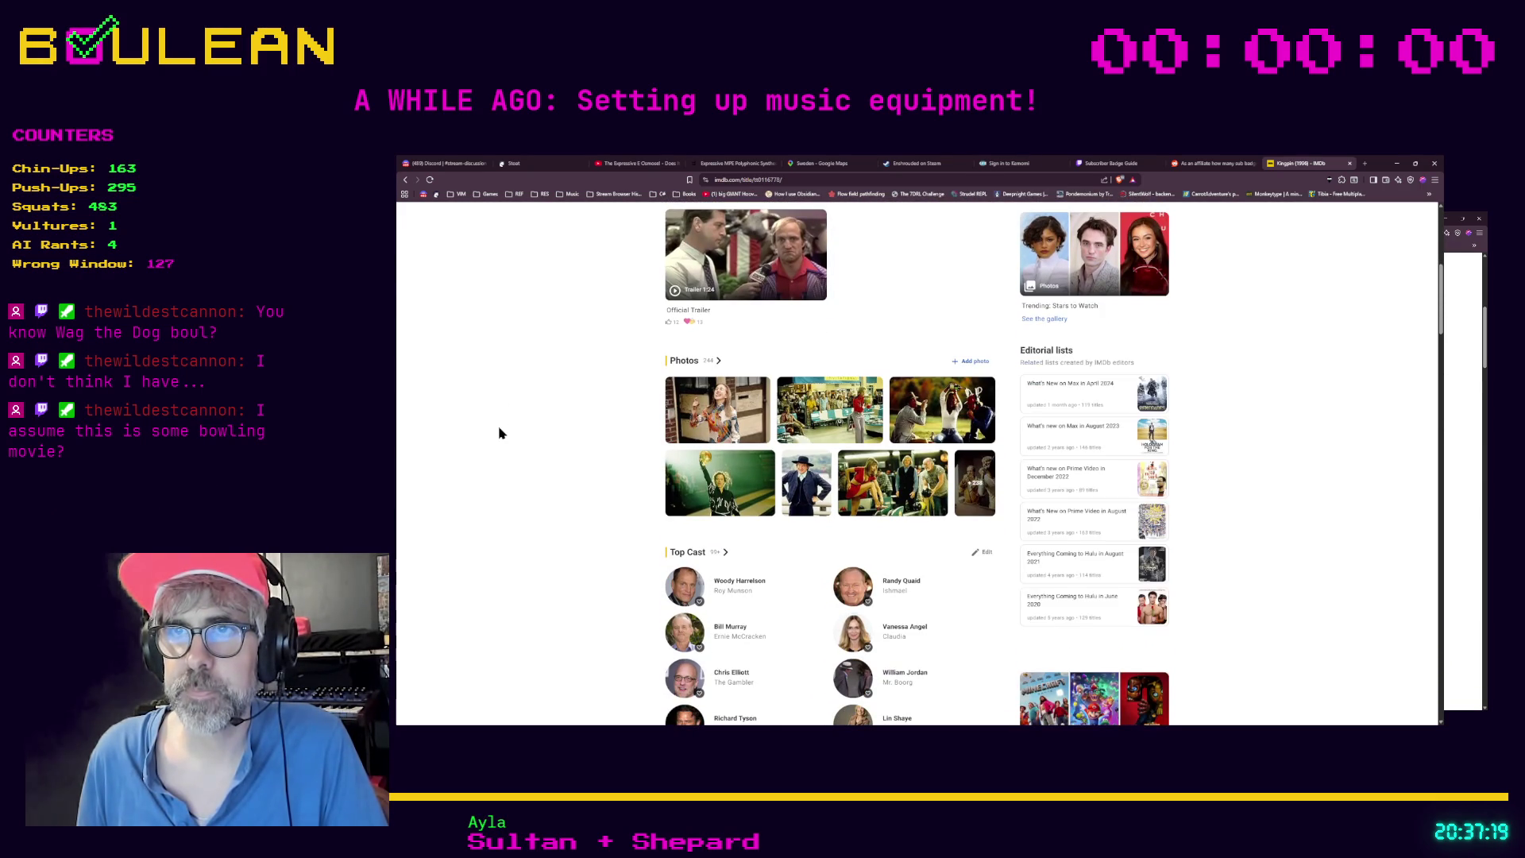
left_click(798, 489)
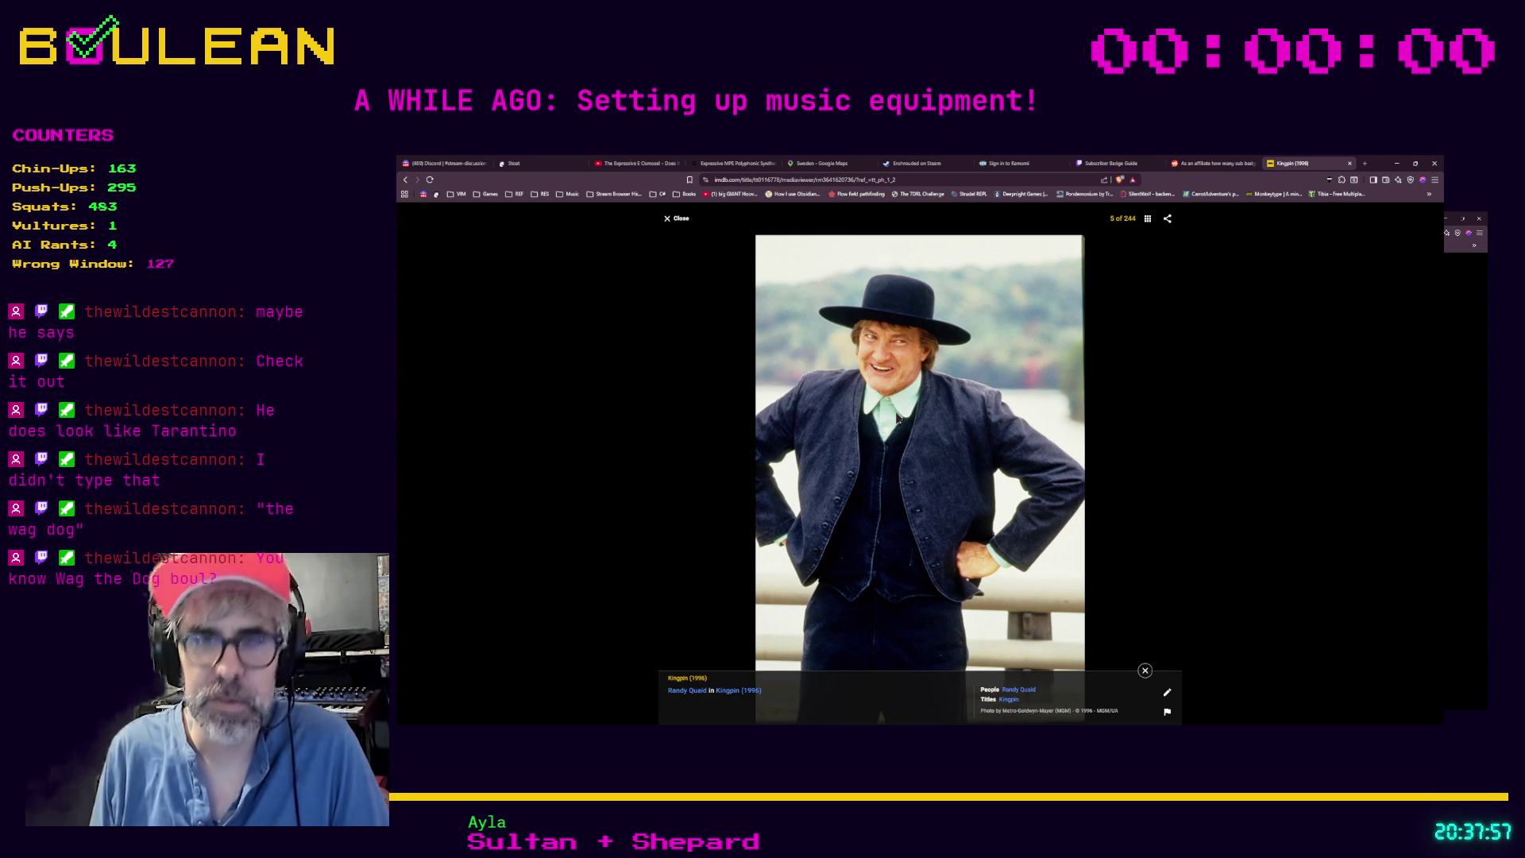
key("ctrl+t")
Step: Search 'wag the dog', look at the IMDb Wag the Dog (1997) page, and return to results
type("wag the dog")
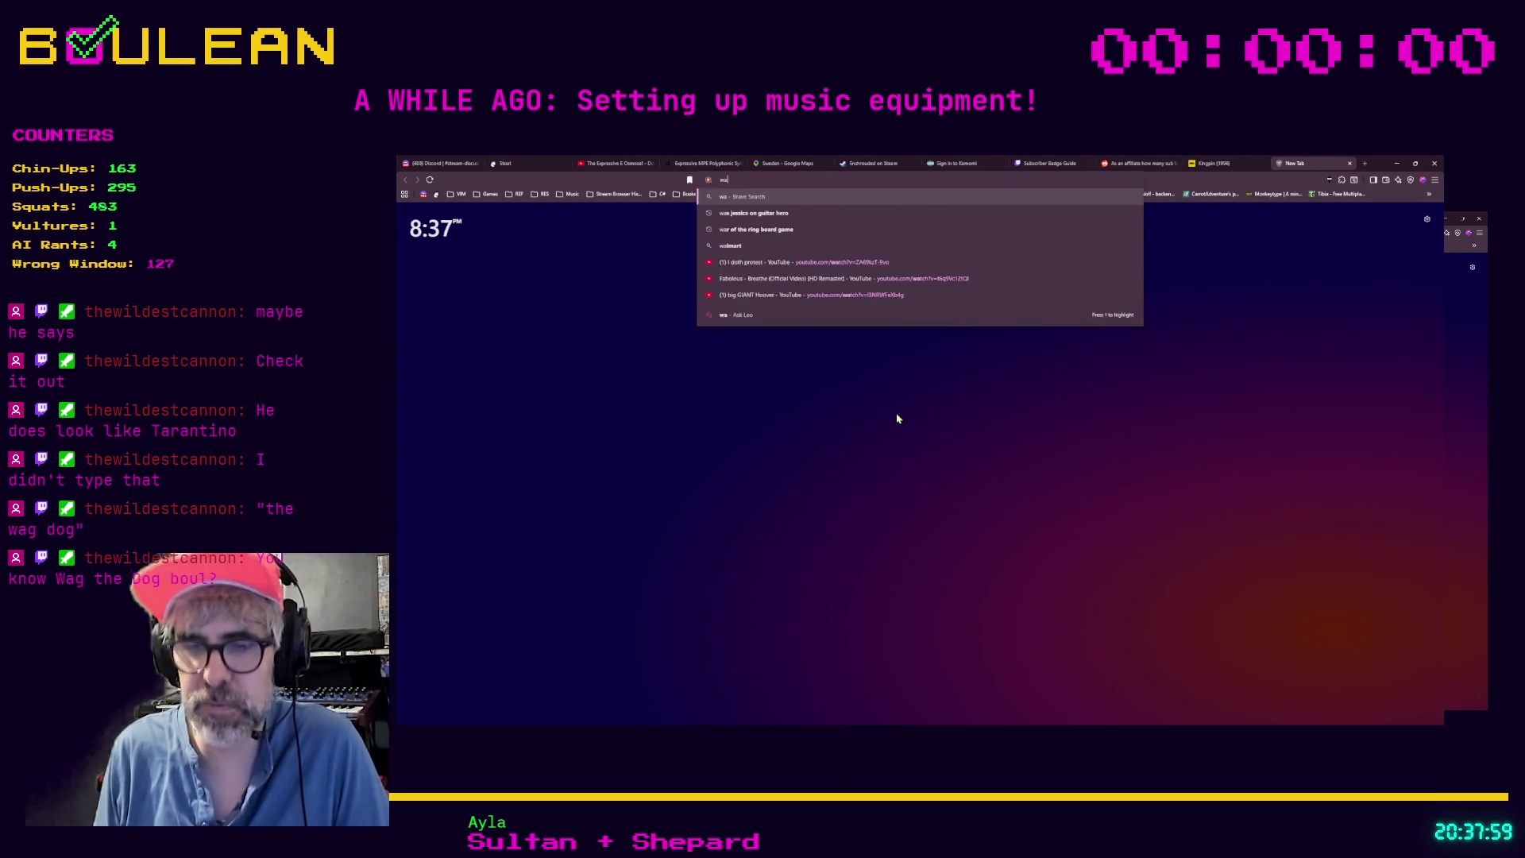
key("Return")
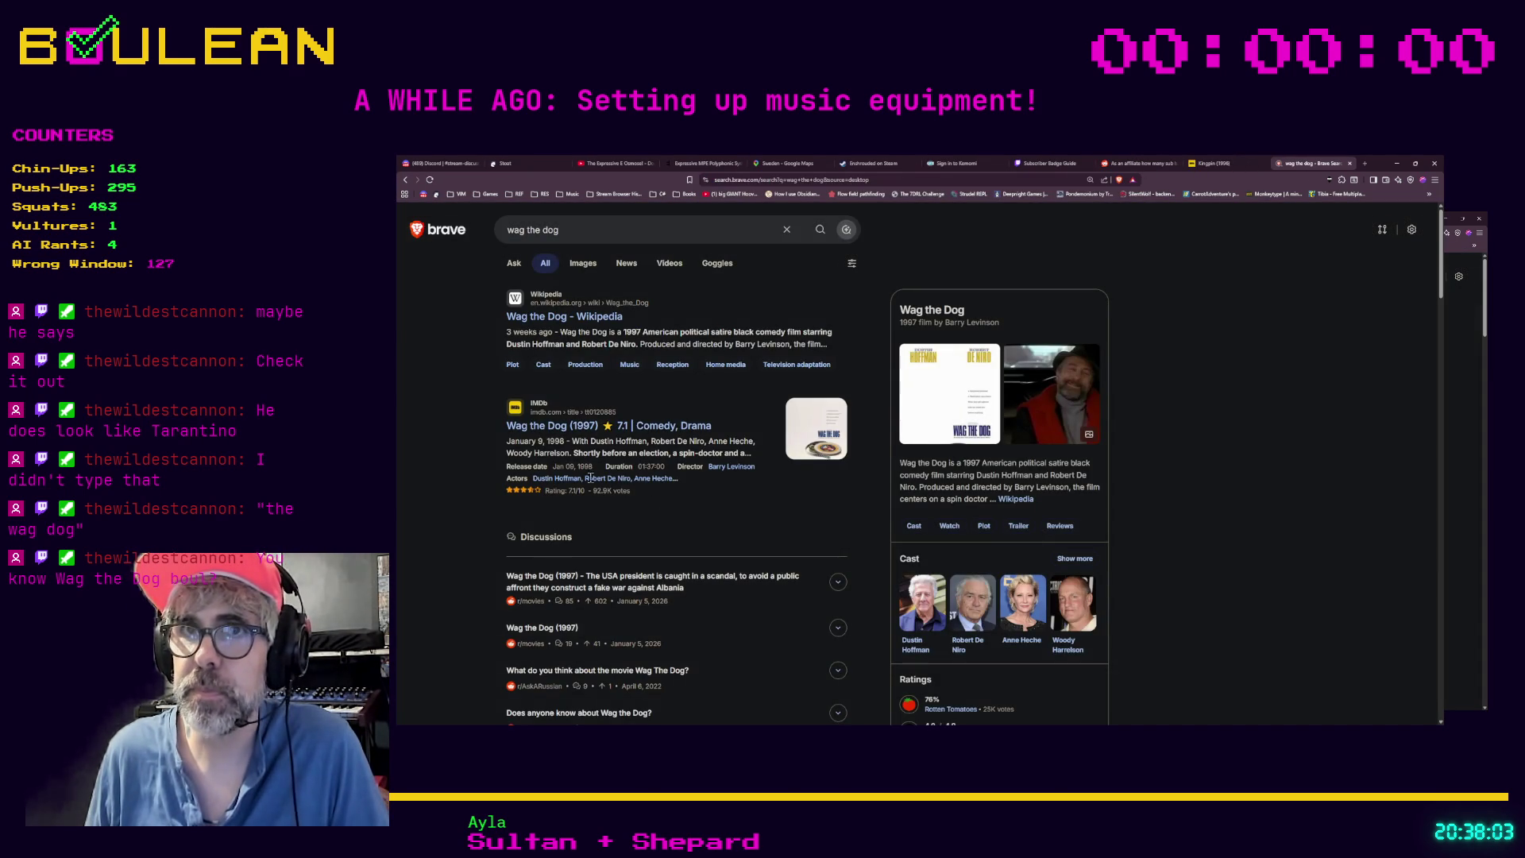
left_click(578, 430)
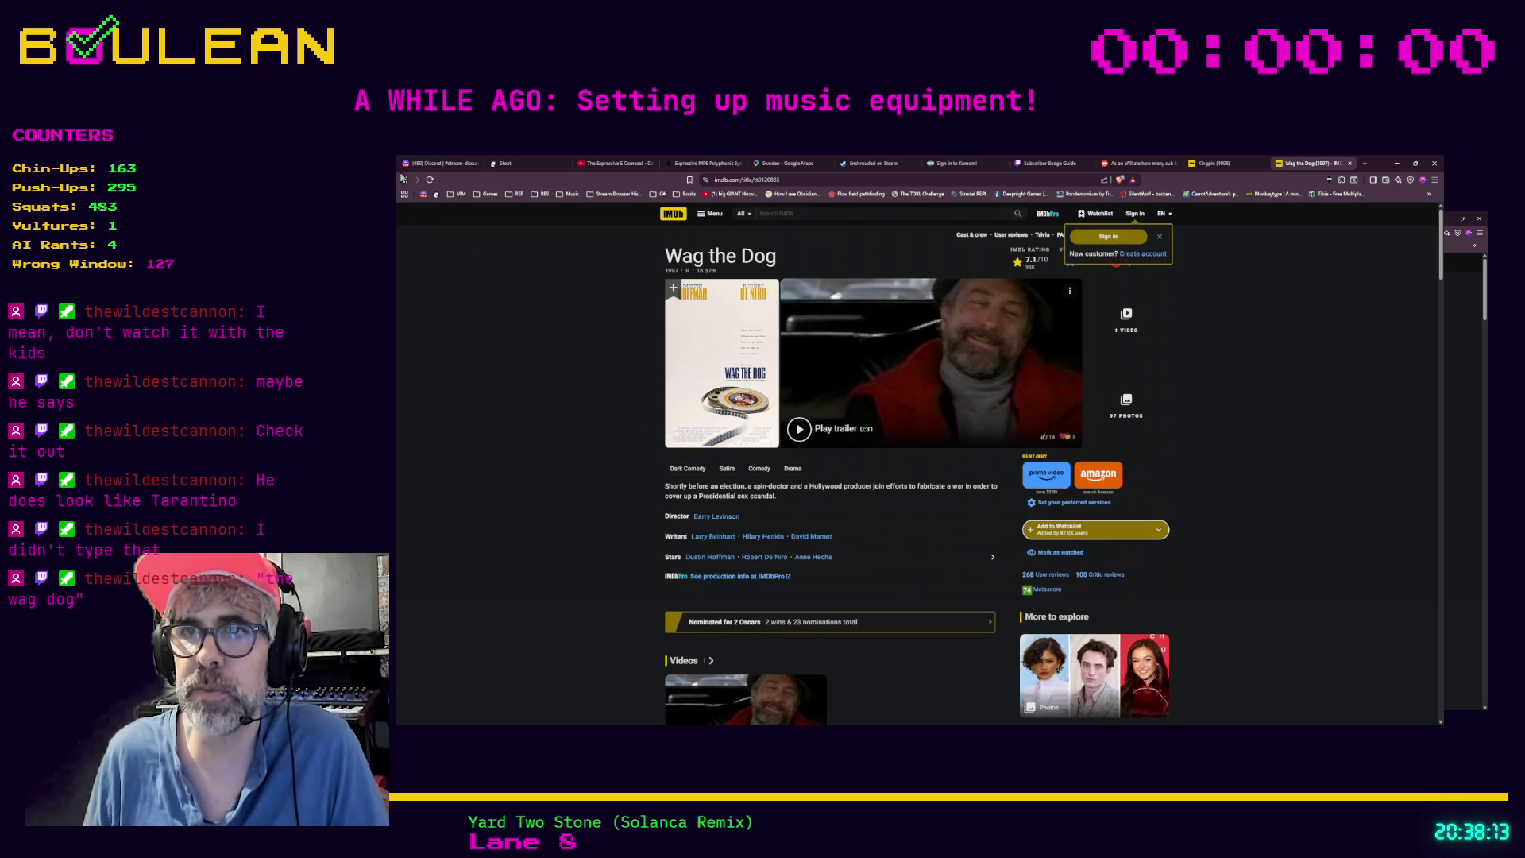
left_click(405, 180)
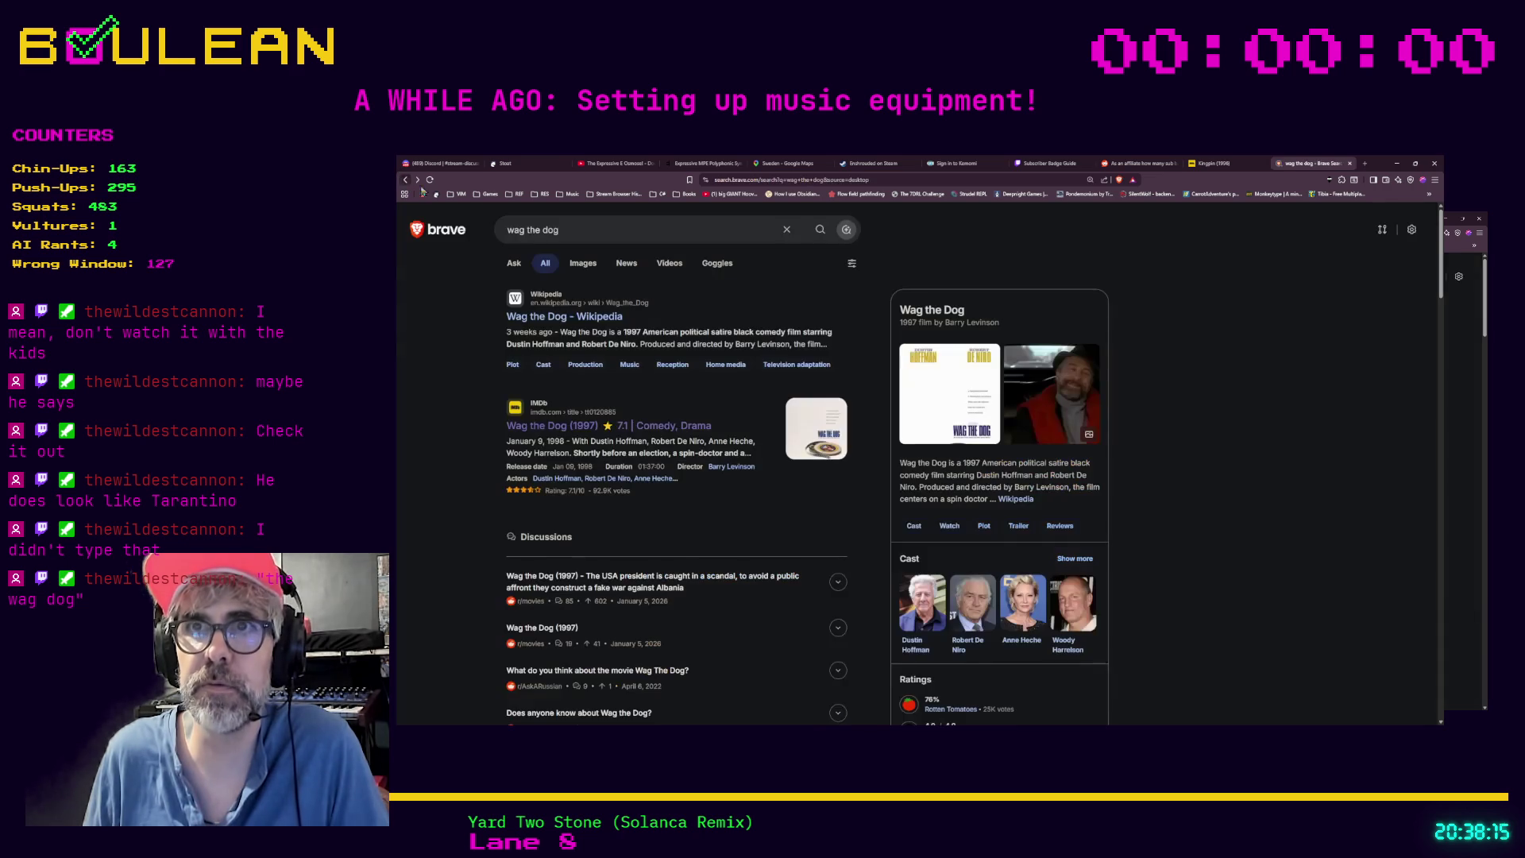
Step: Read the Wag the Dog Wikipedia article, highlighting the American Hero sentence, then minimize Brave
left_click(576, 314)
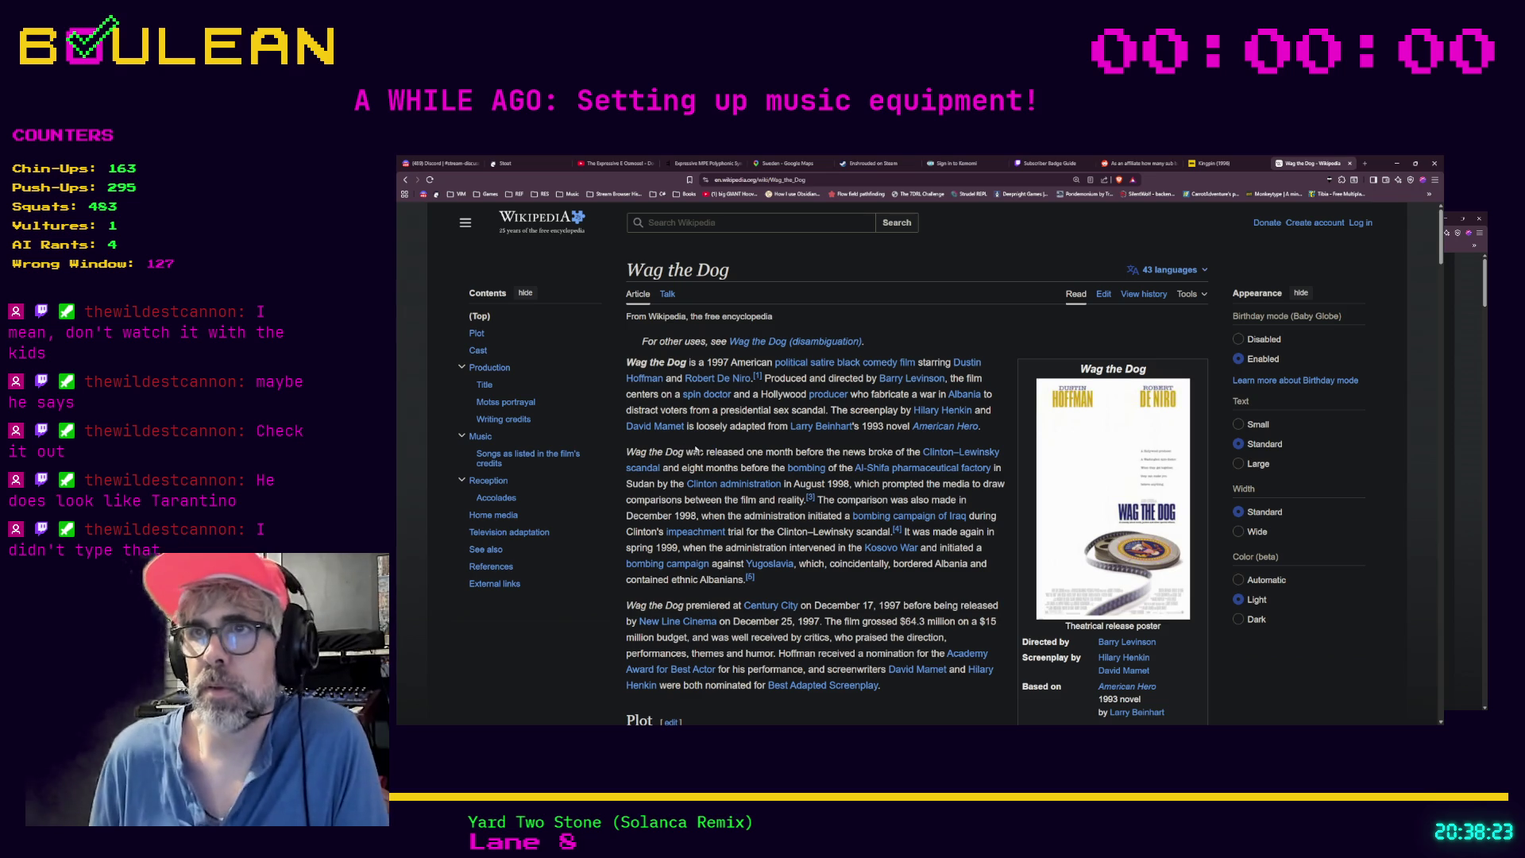
mouse_move(887, 387)
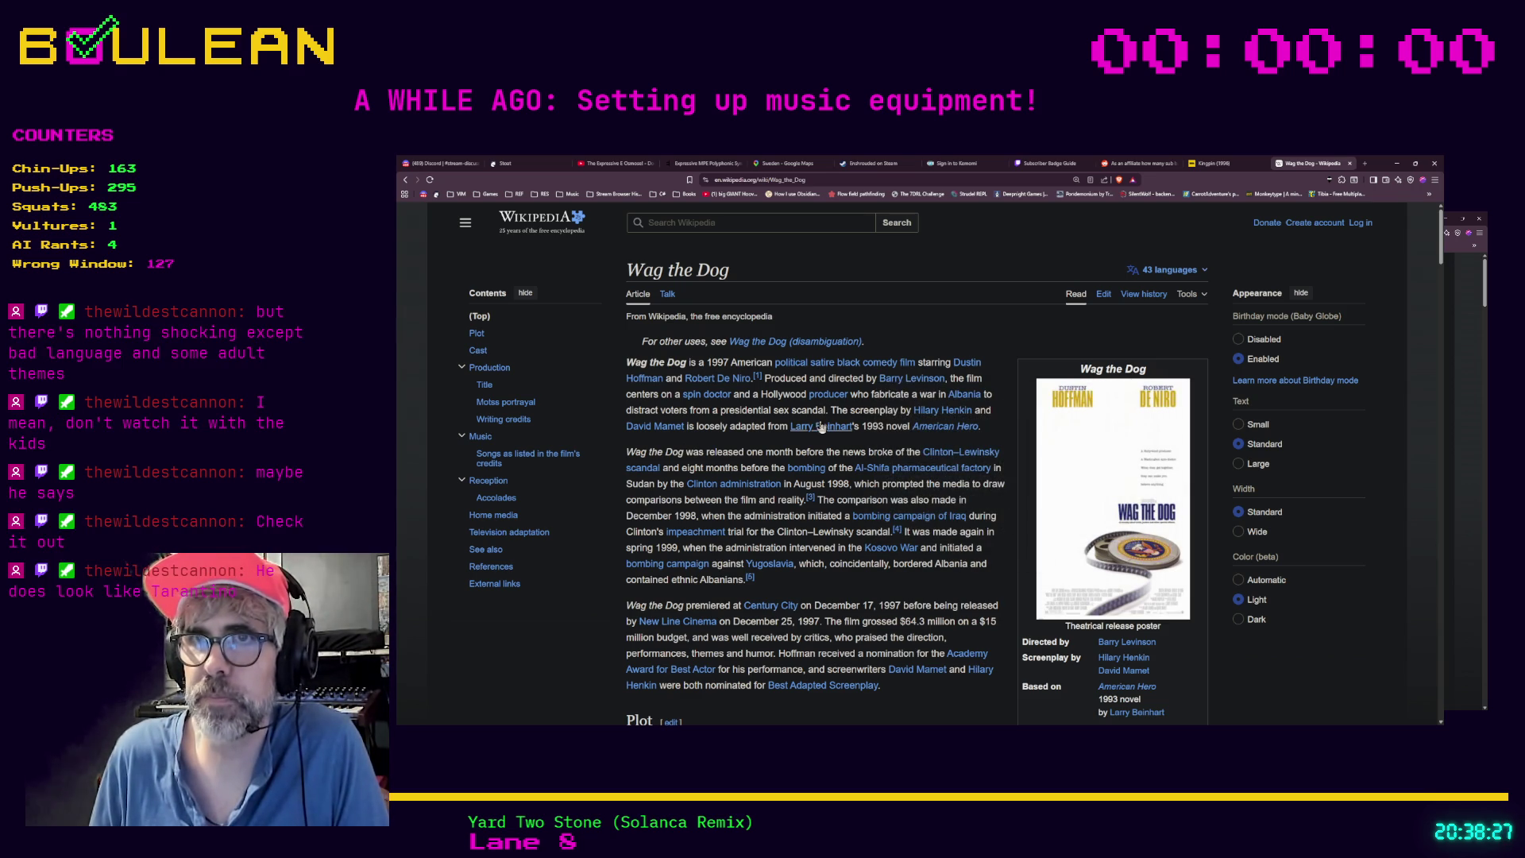
mouse_move(822, 427)
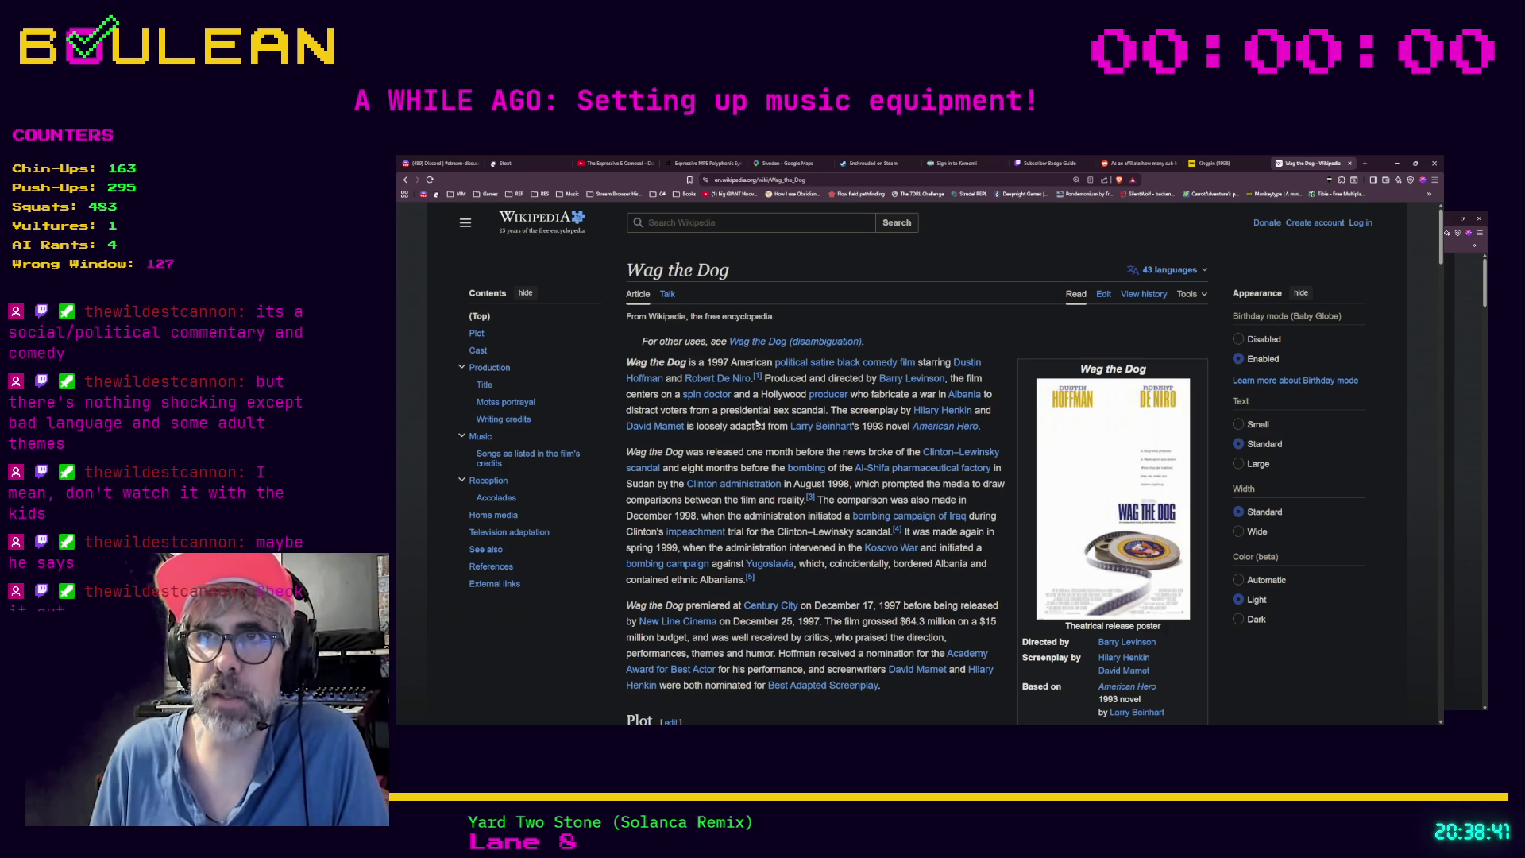
mouse_move(989, 428)
left_mouse_down()
mouse_move(872, 426)
mouse_move(628, 359)
left_mouse_up()
left_click(874, 334)
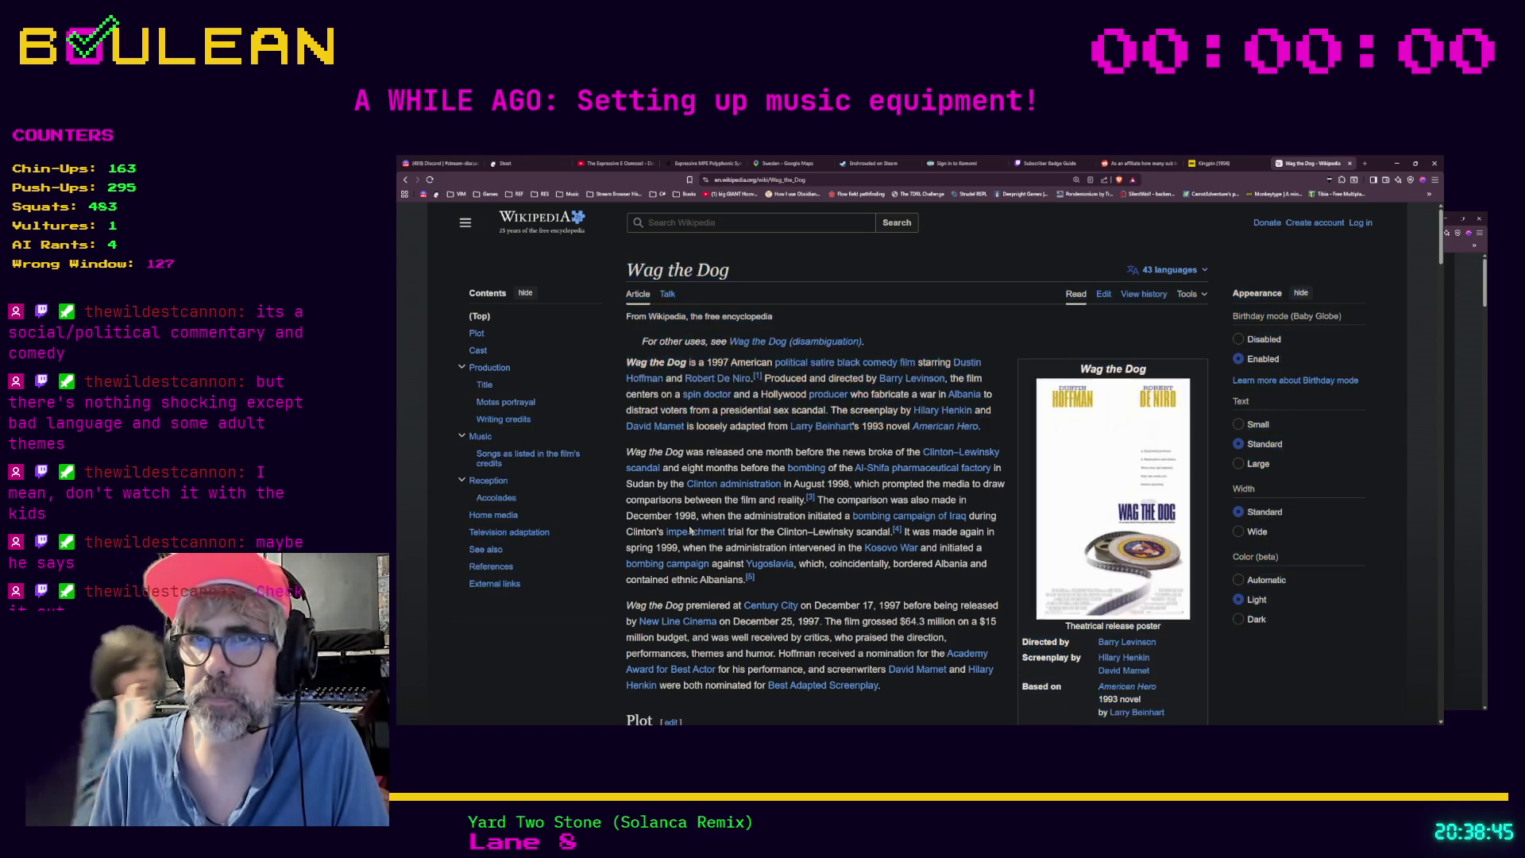
left_click(1364, 163)
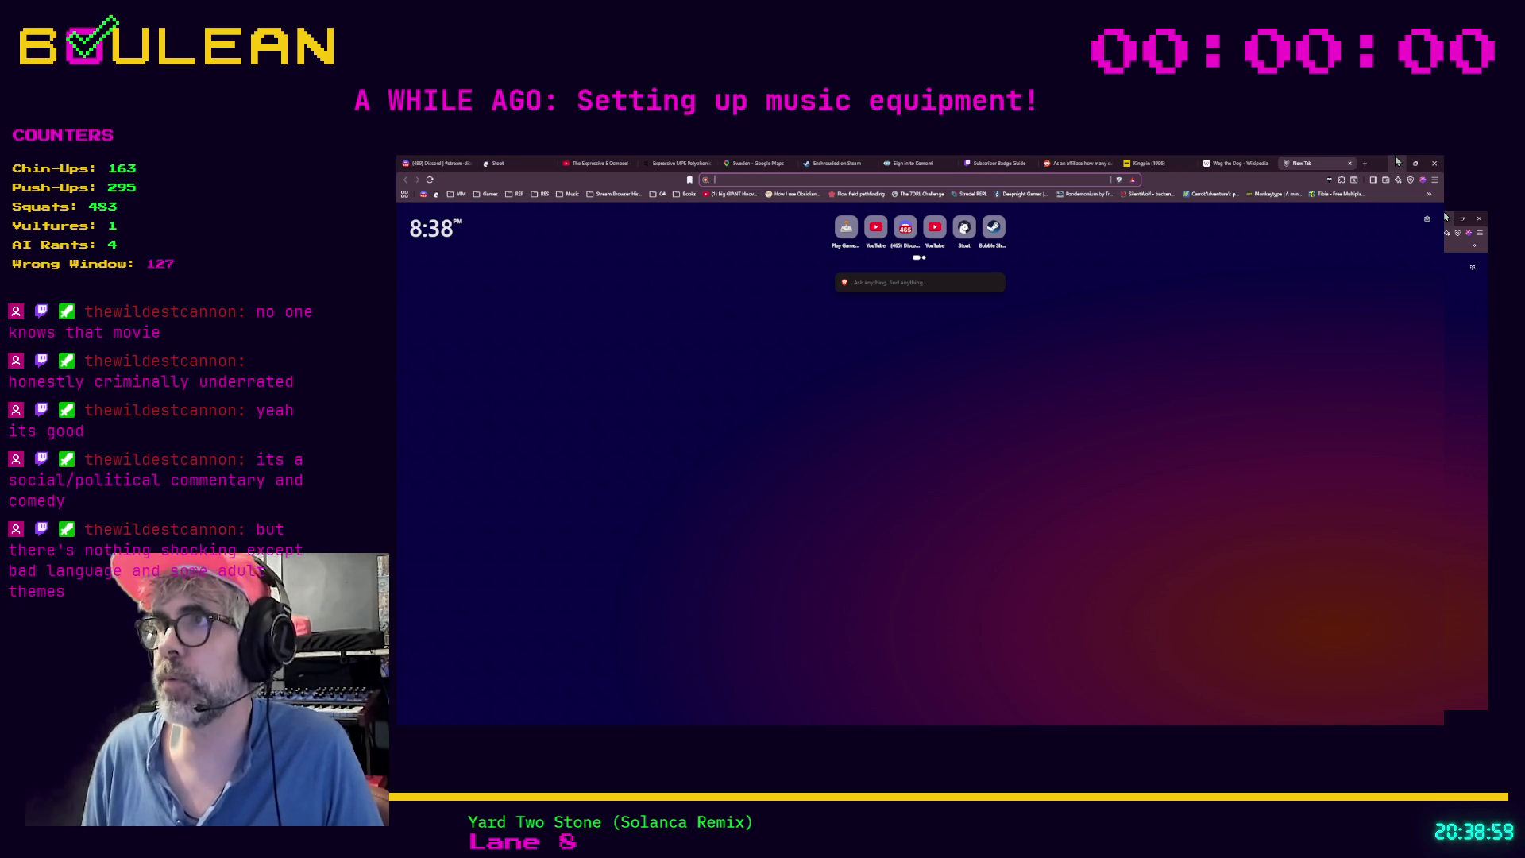
left_click(1398, 163)
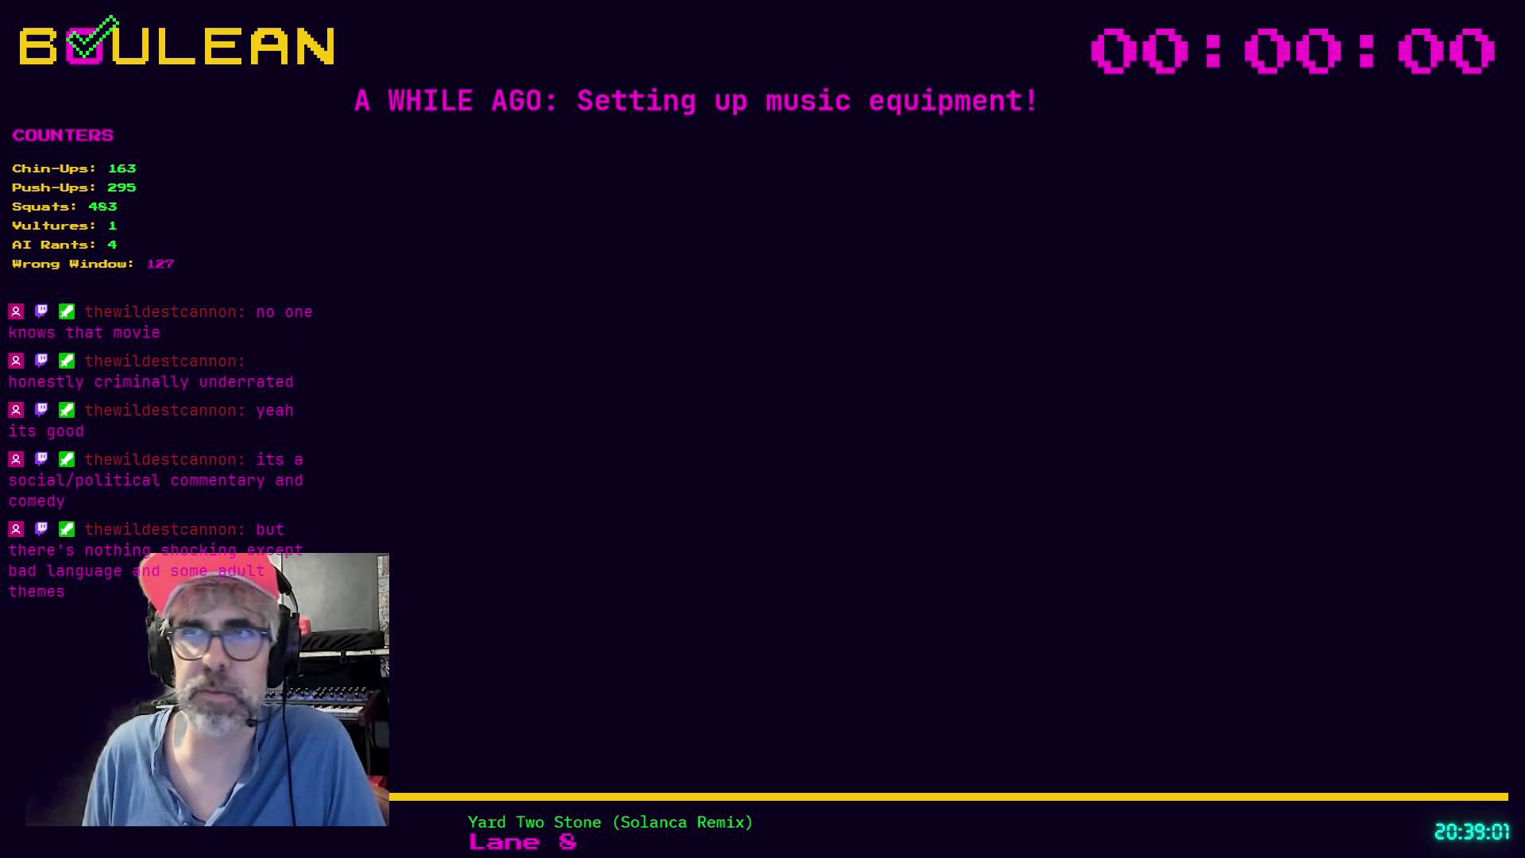
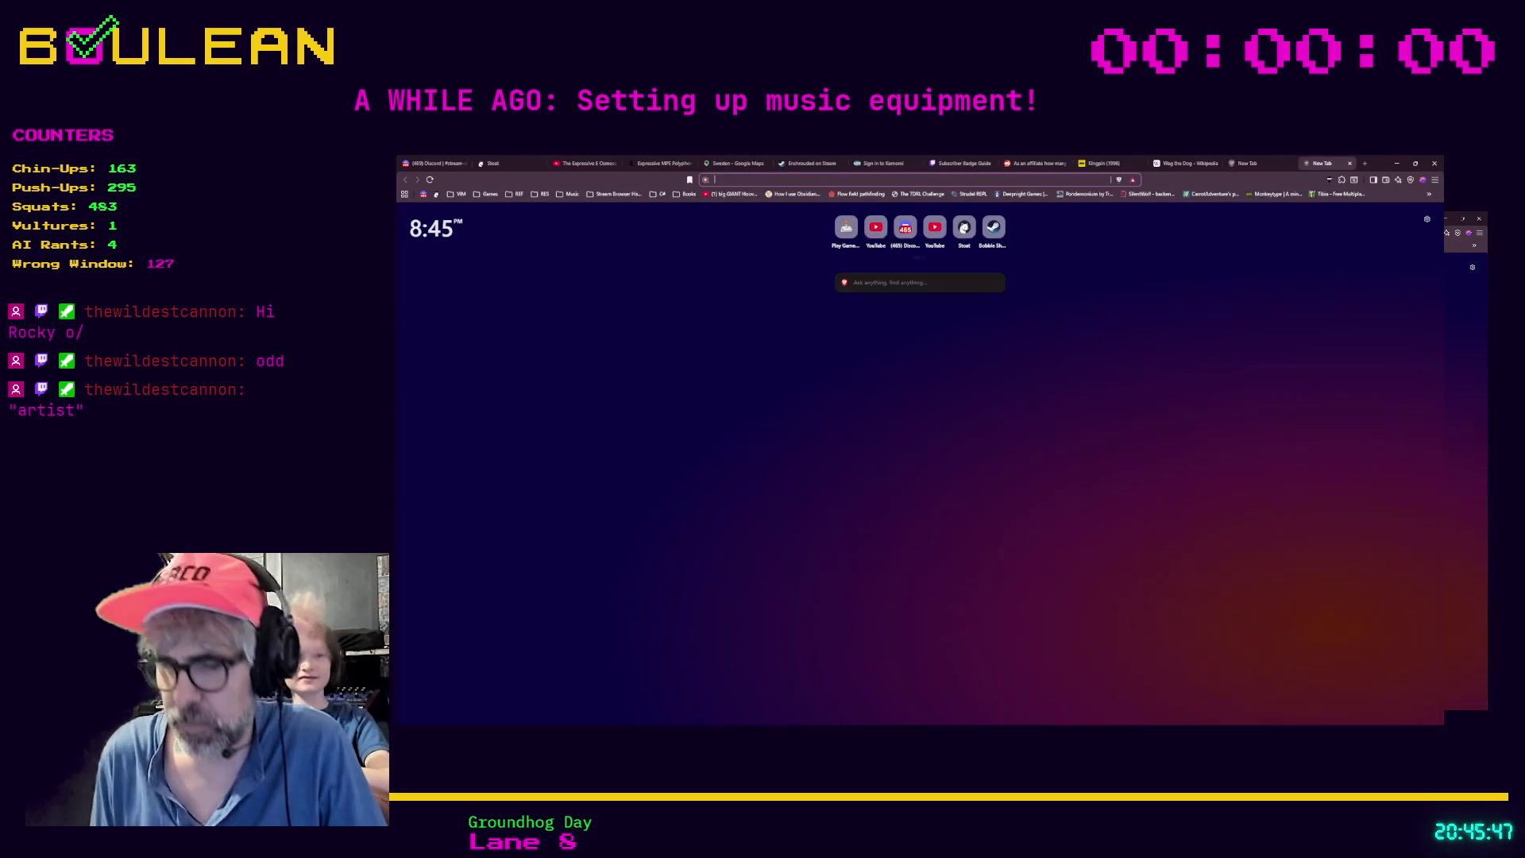
Step: Search Brave for espanso, then minimize the browser window
type("espanso")
key("Return")
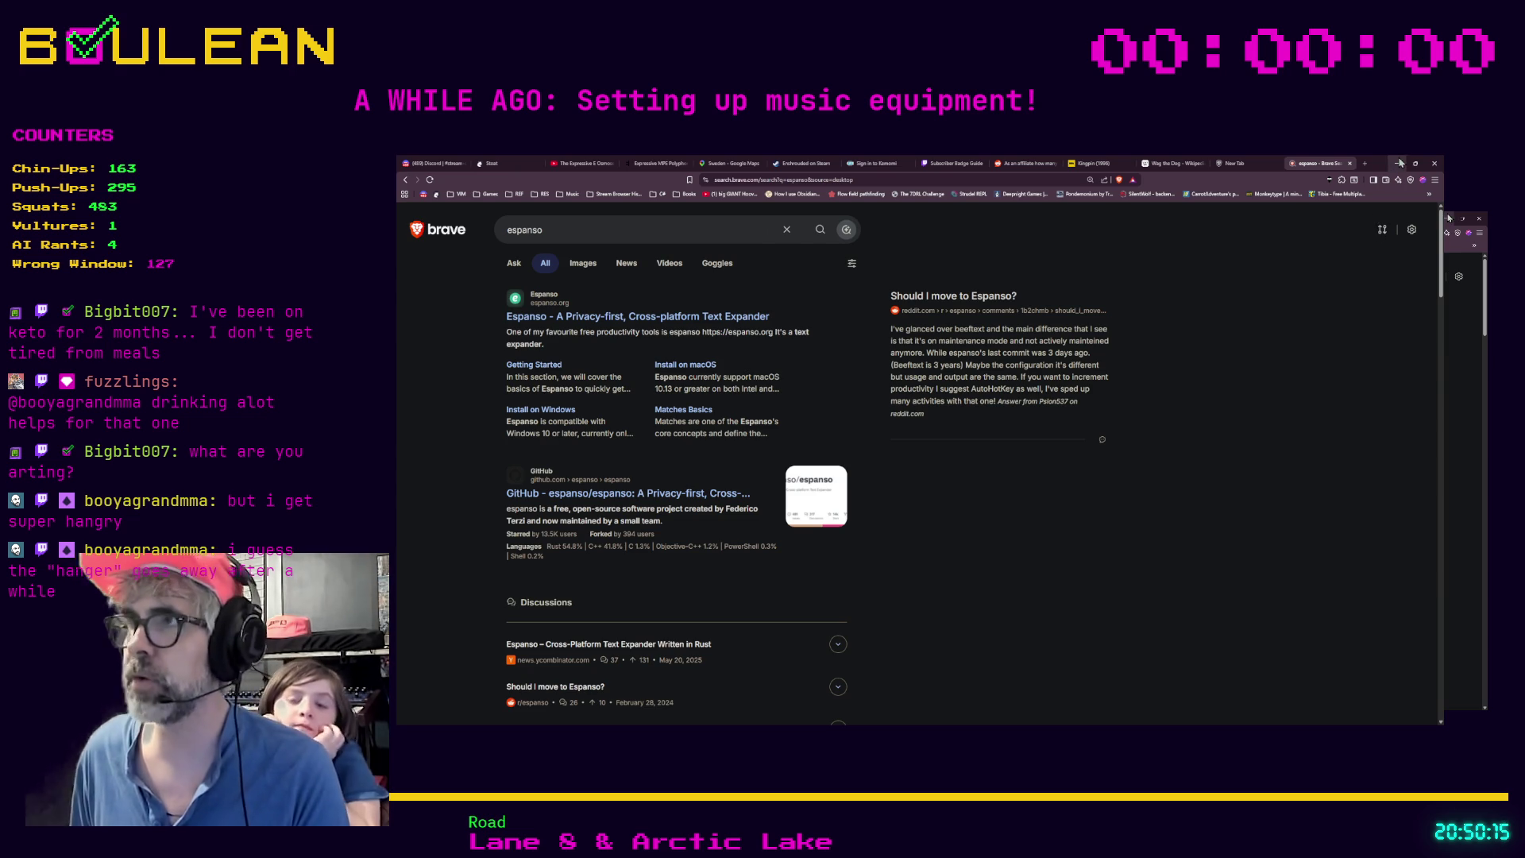
left_click(1400, 163)
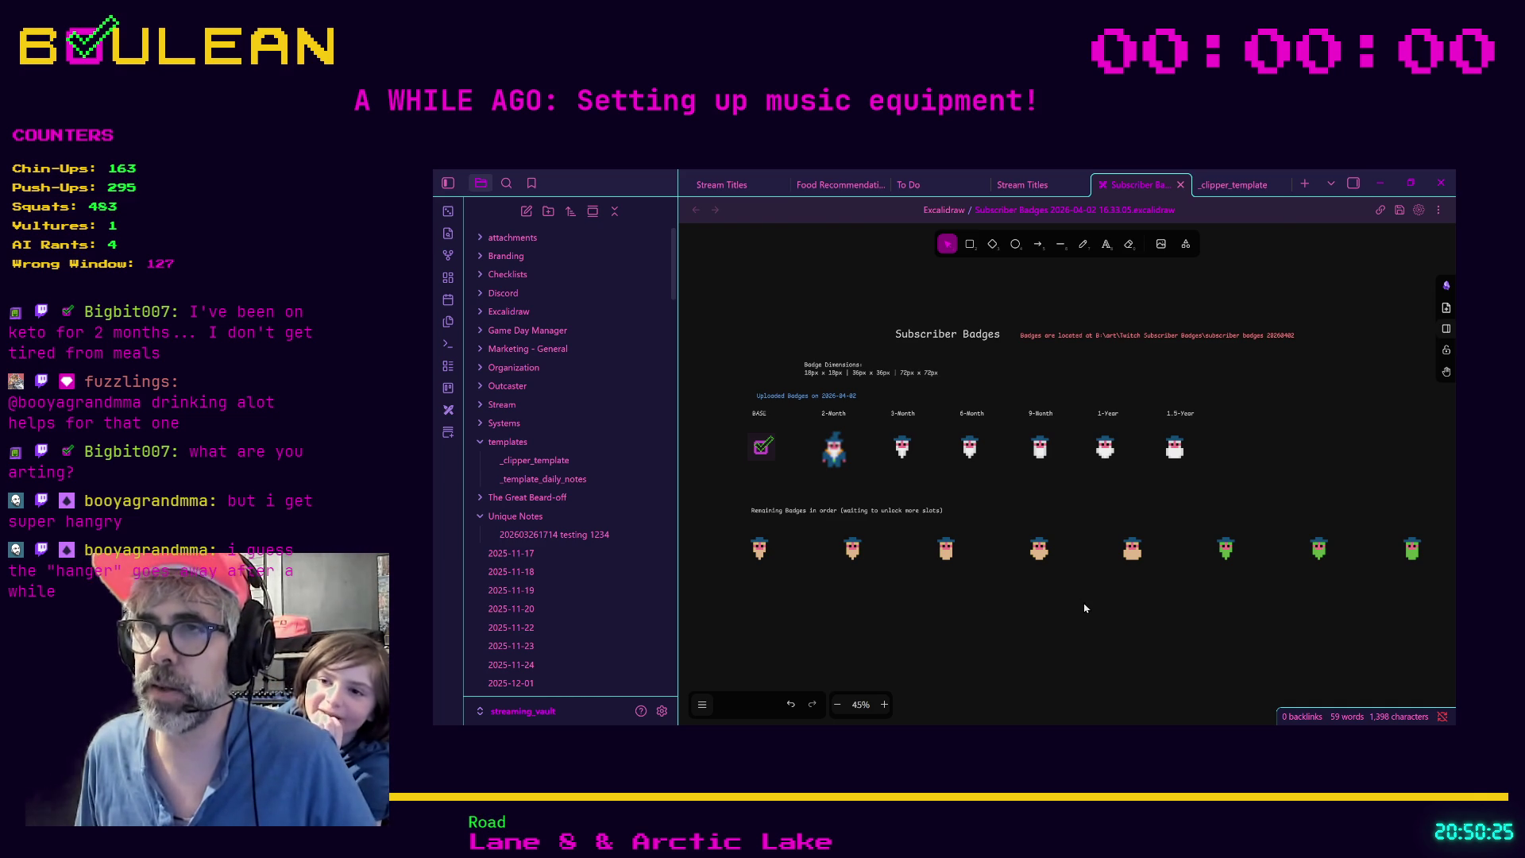
Step: Zoom out the Excalidraw canvas and minimize Obsidian to reveal the Aseprite wizard badge
scroll(1085, 608, "down", 1)
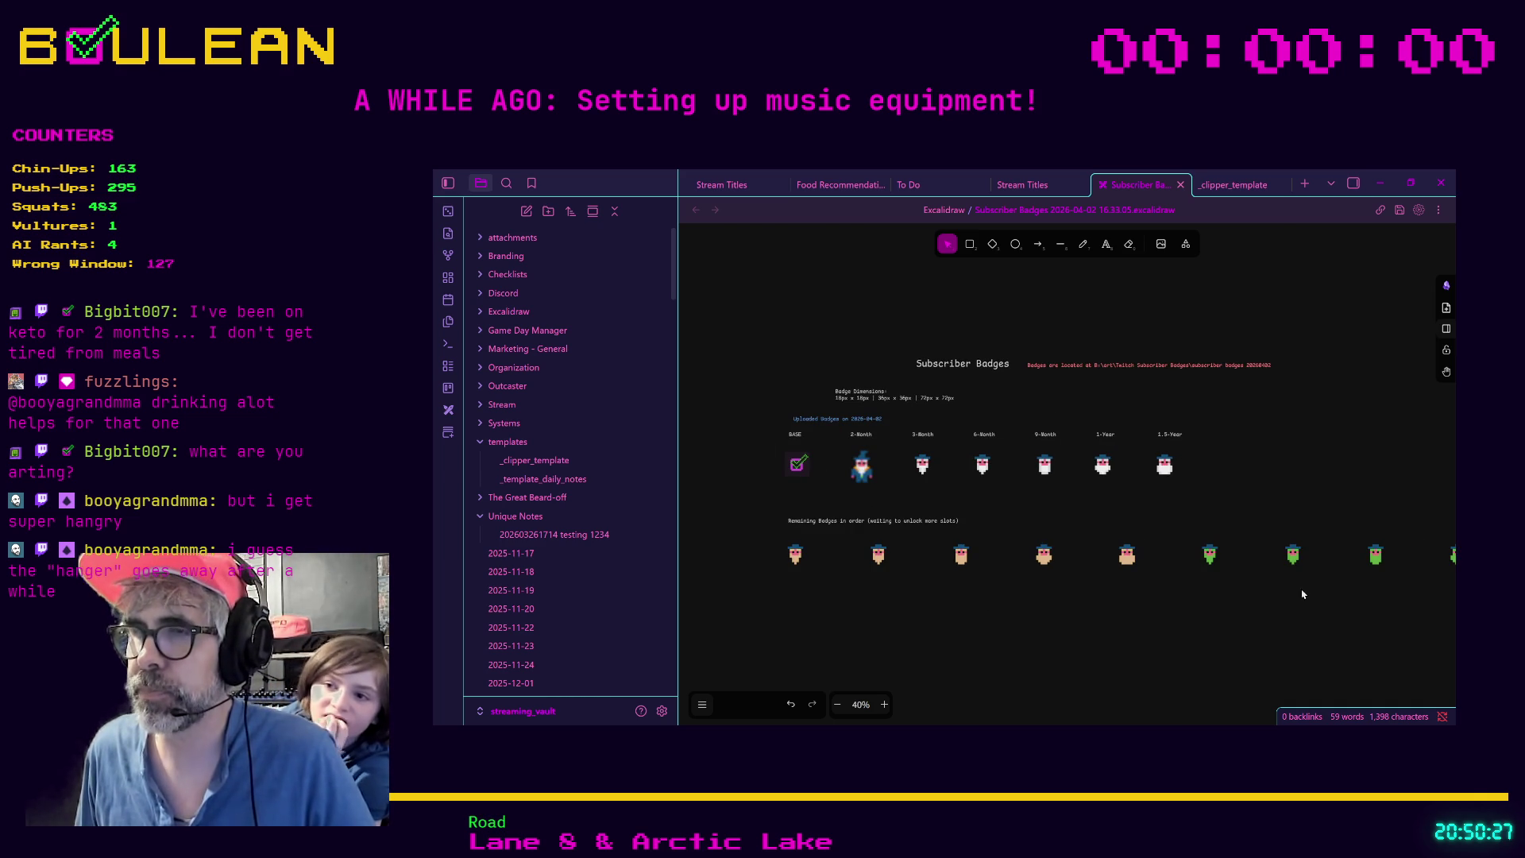
left_click(1380, 182)
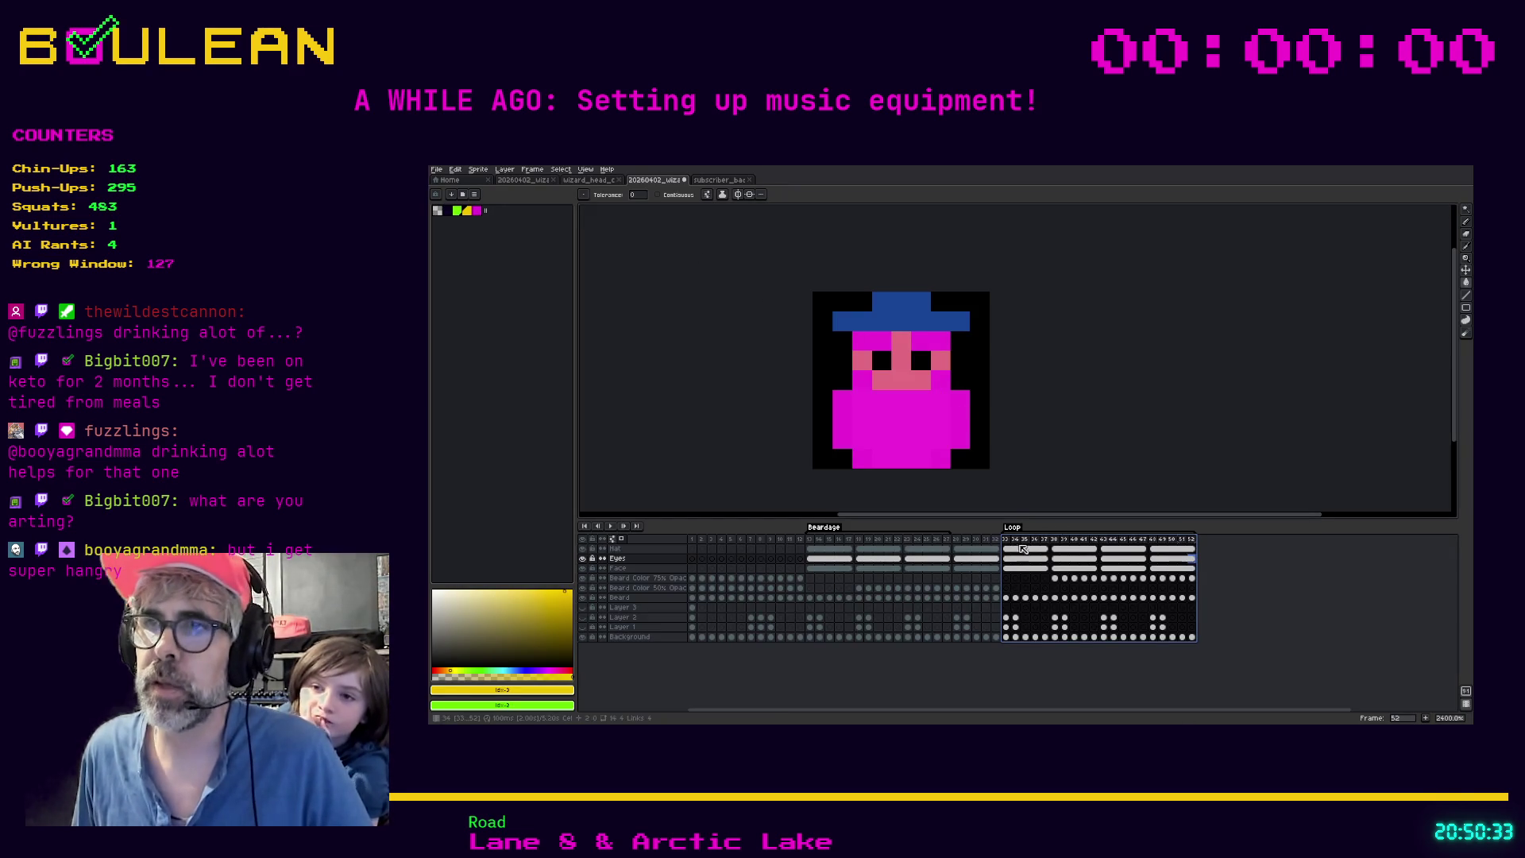
Step: Play the badge animation from frame 33 and stop it on the white-bearded frame
left_click(1007, 539)
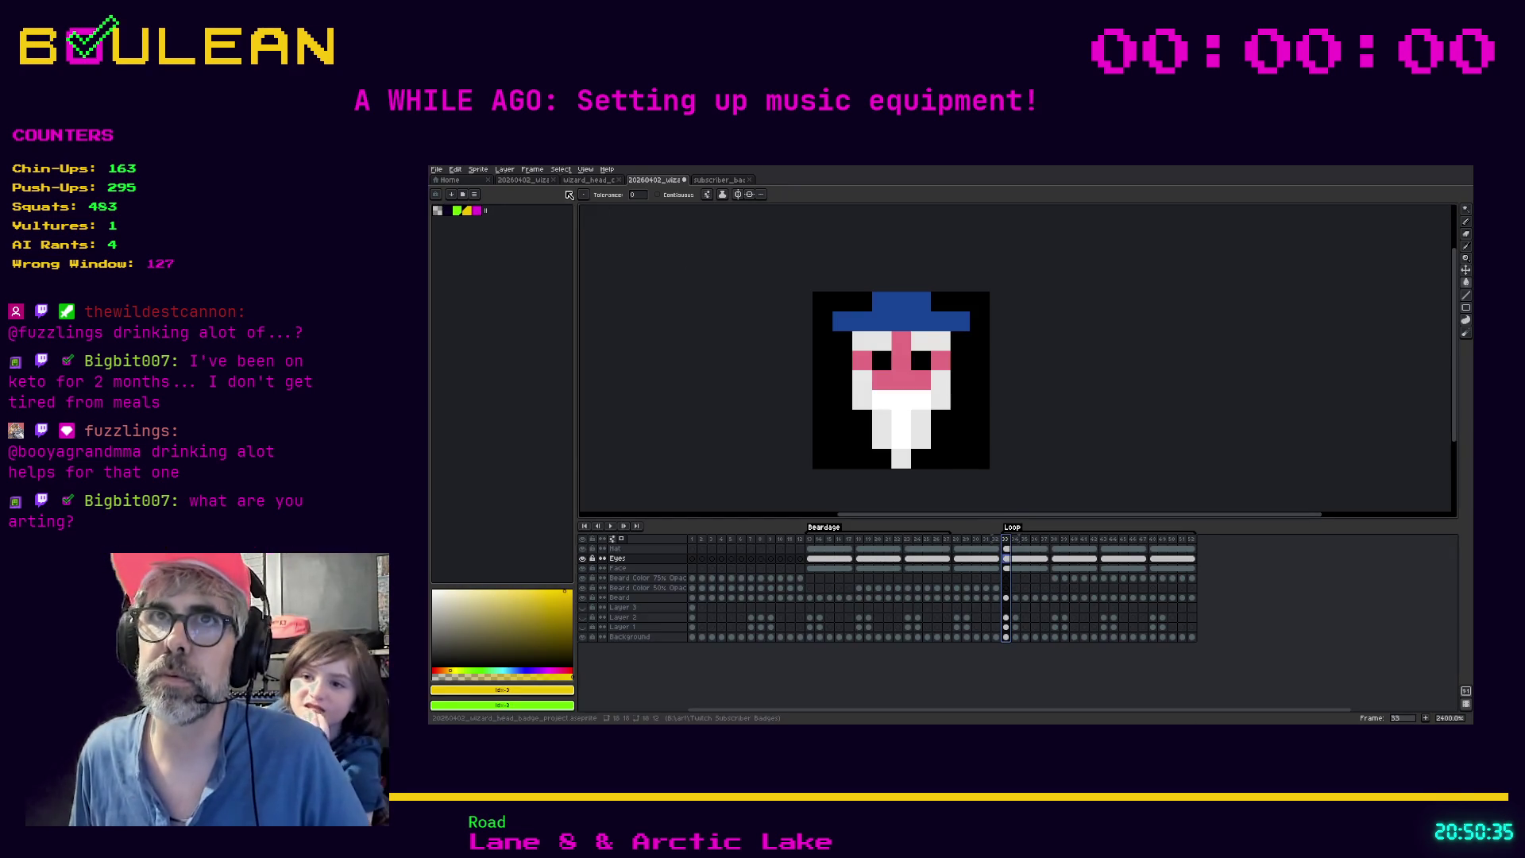
left_click(612, 528)
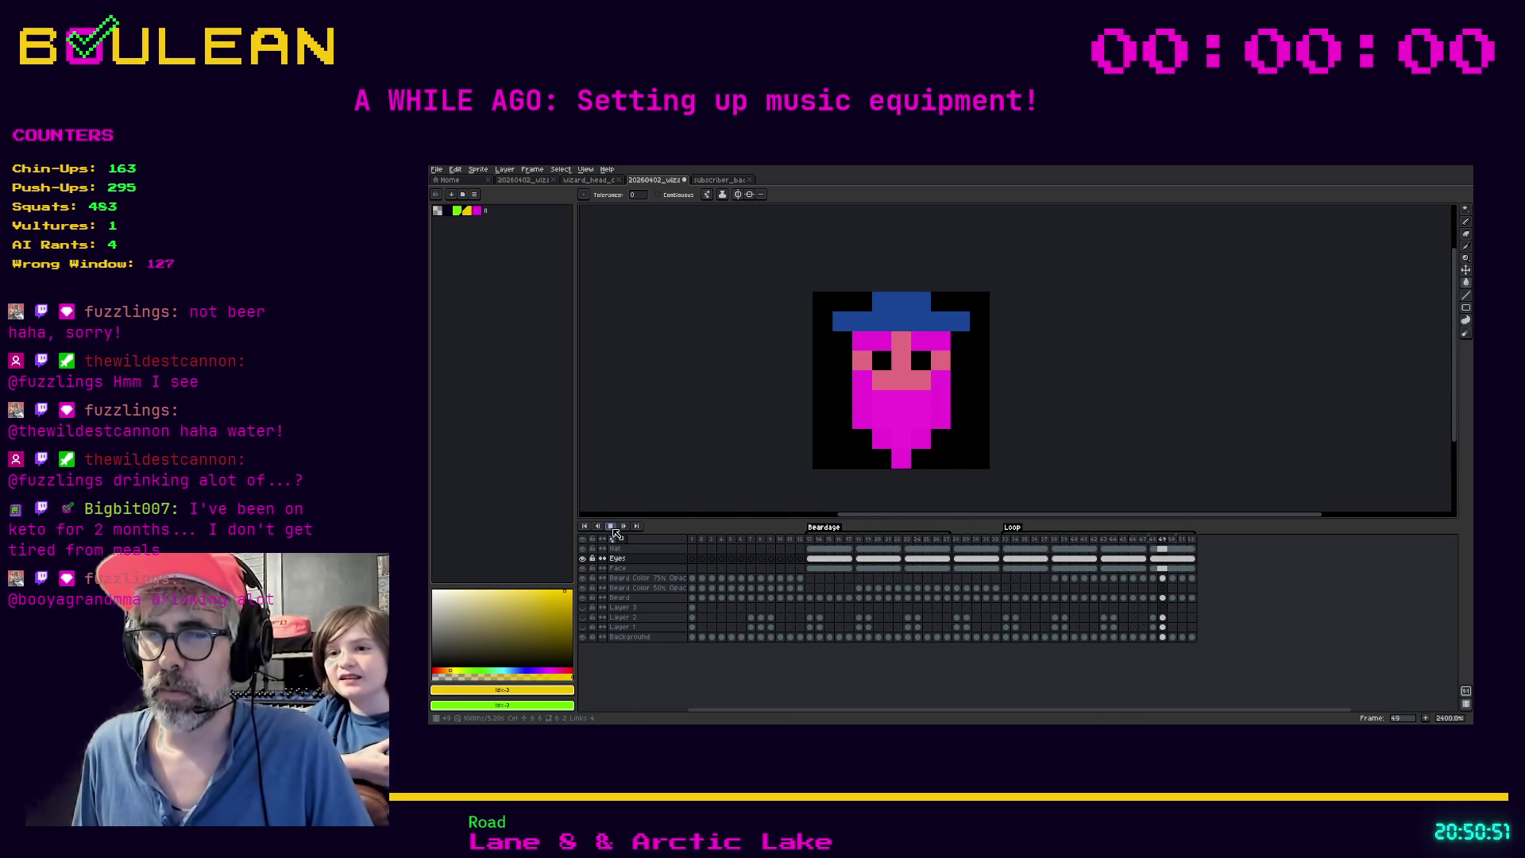
left_click(611, 527)
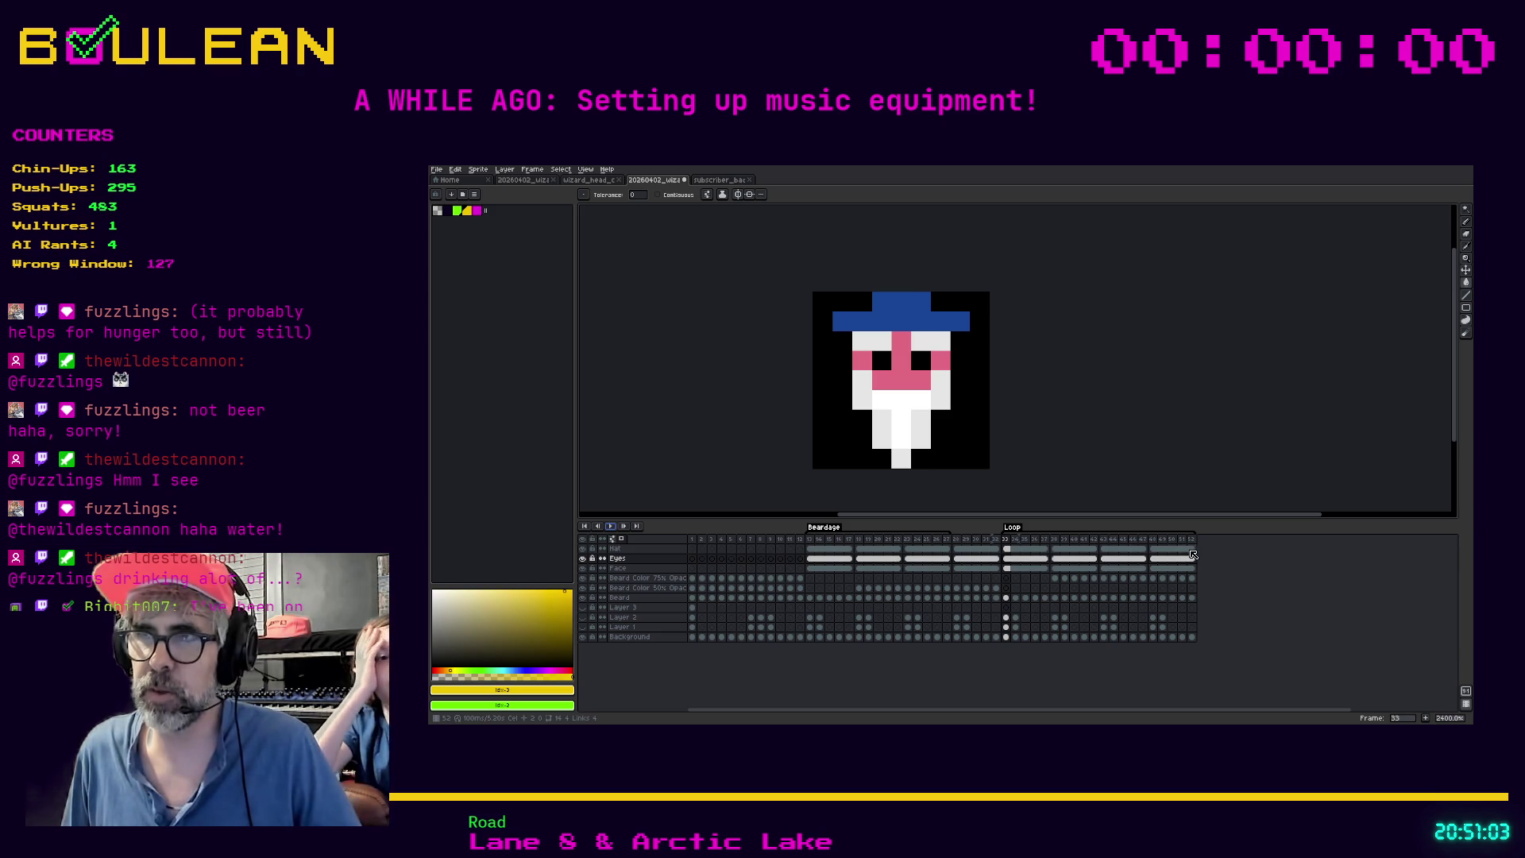
Step: Select the Hat layer cel at frame 52 in the timeline
left_click(1192, 549)
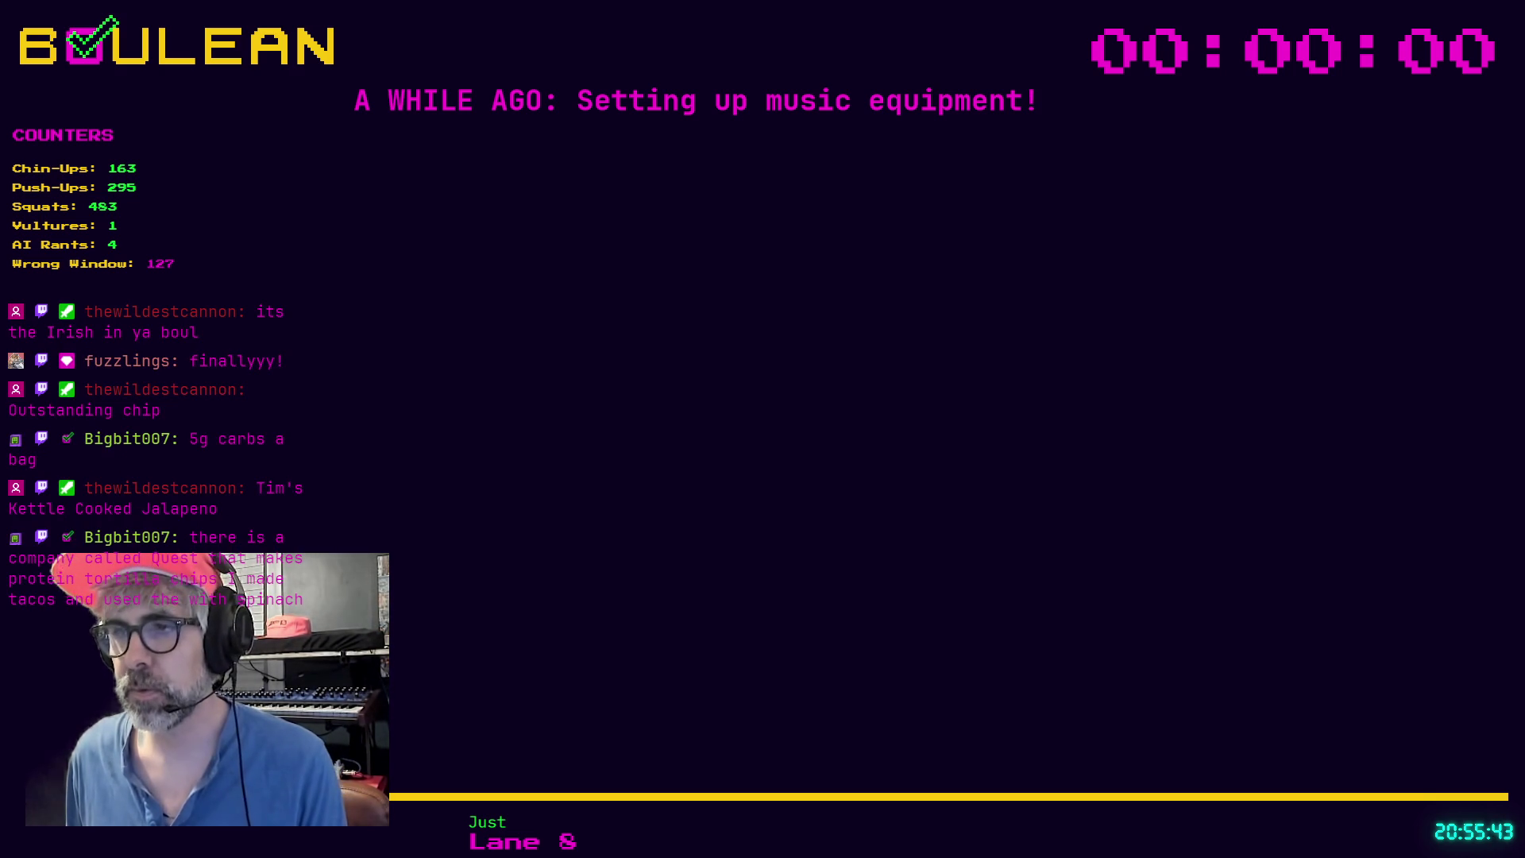
left_click(914, 429)
left_click(915, 475)
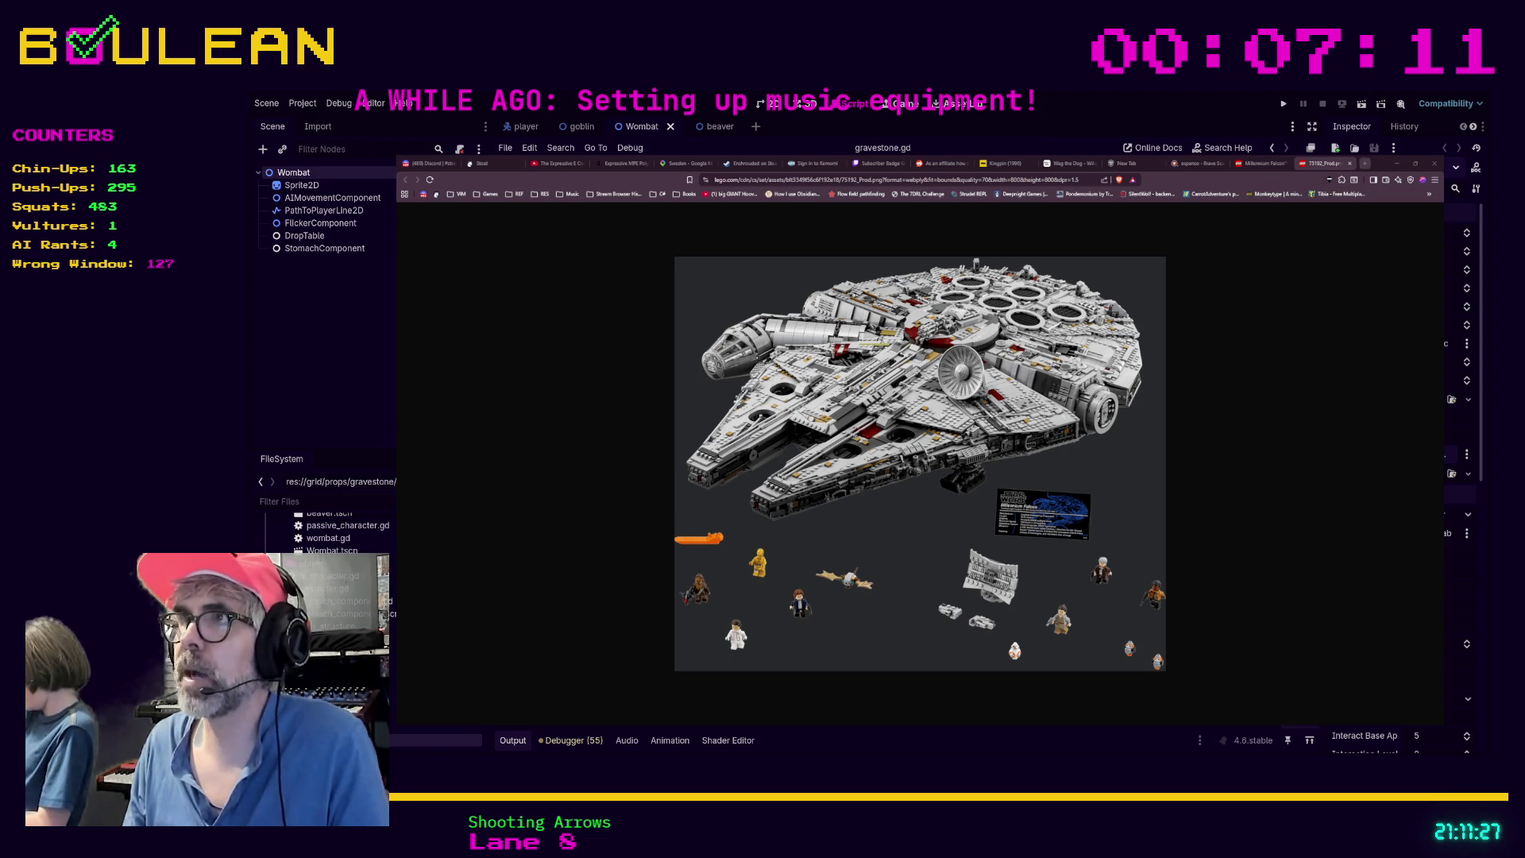
Step: Search a new tab for 'technic crane' and preview the 8053 Mobile Crane image result
left_click(1365, 163)
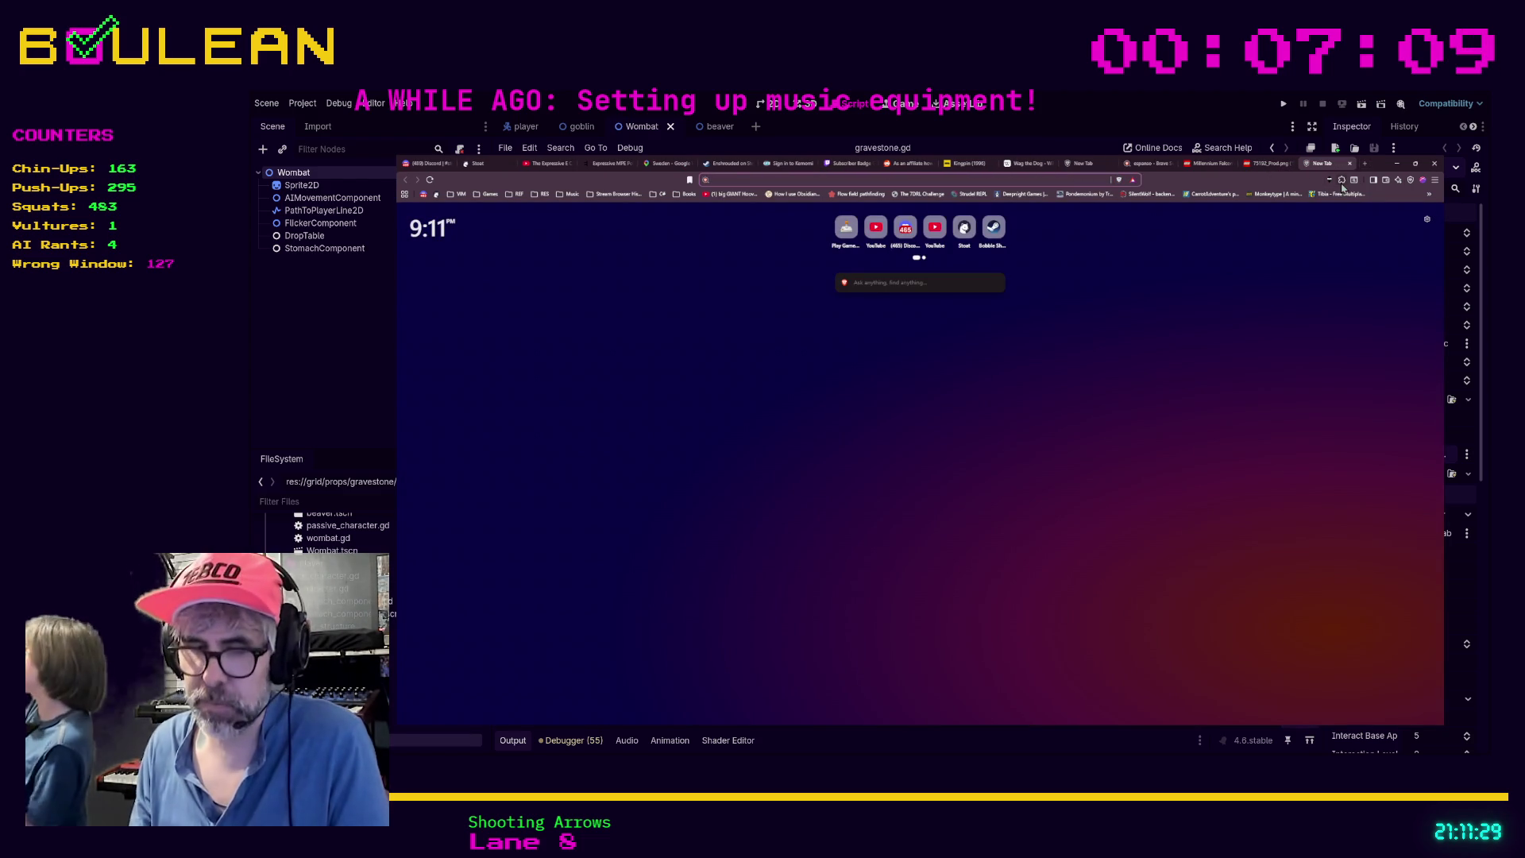
type("technic c")
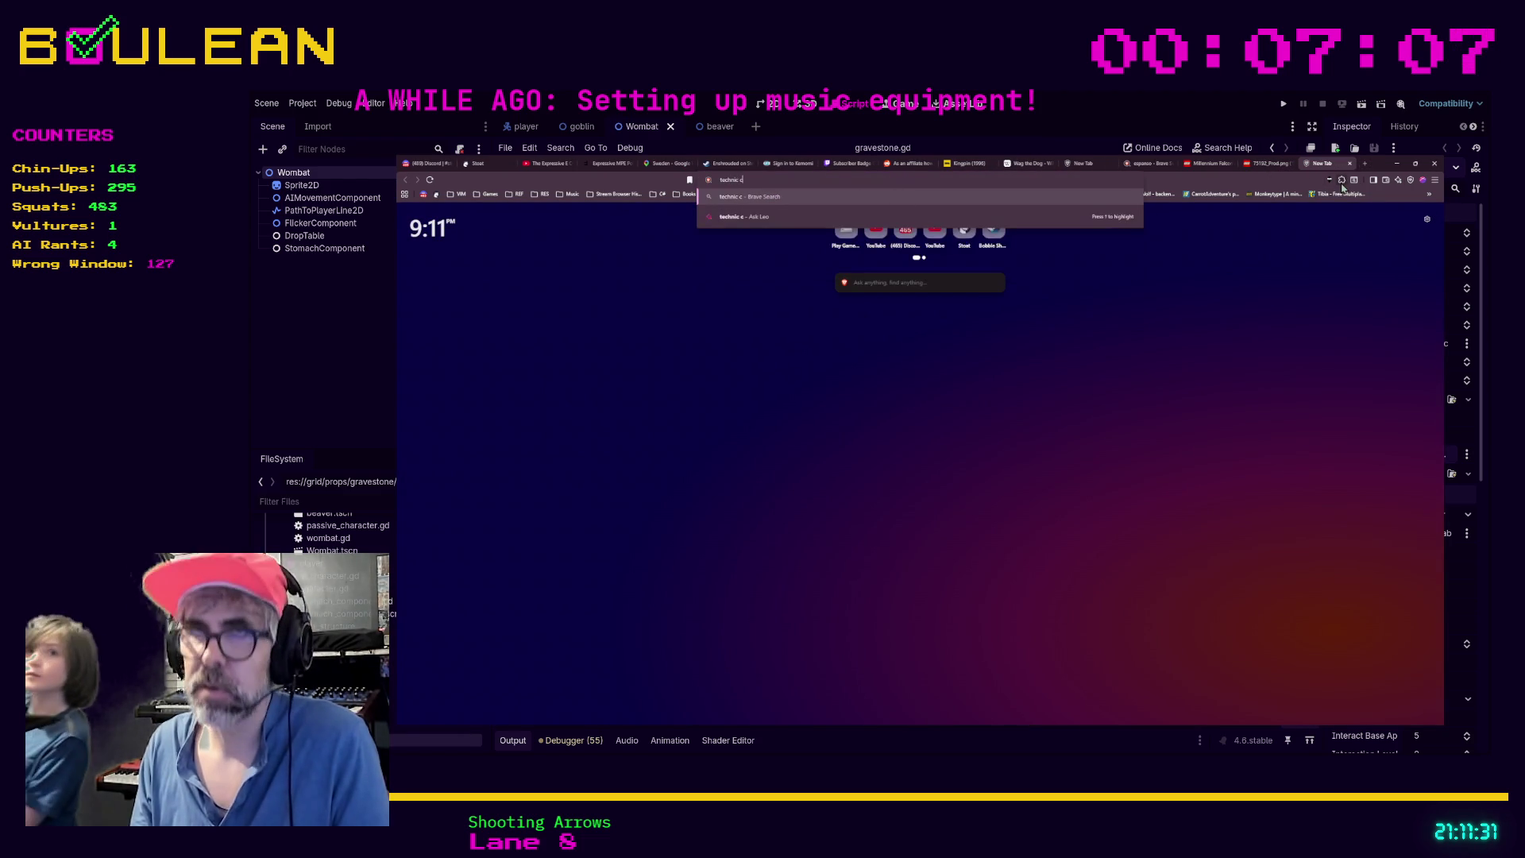
type("rane")
key("Return")
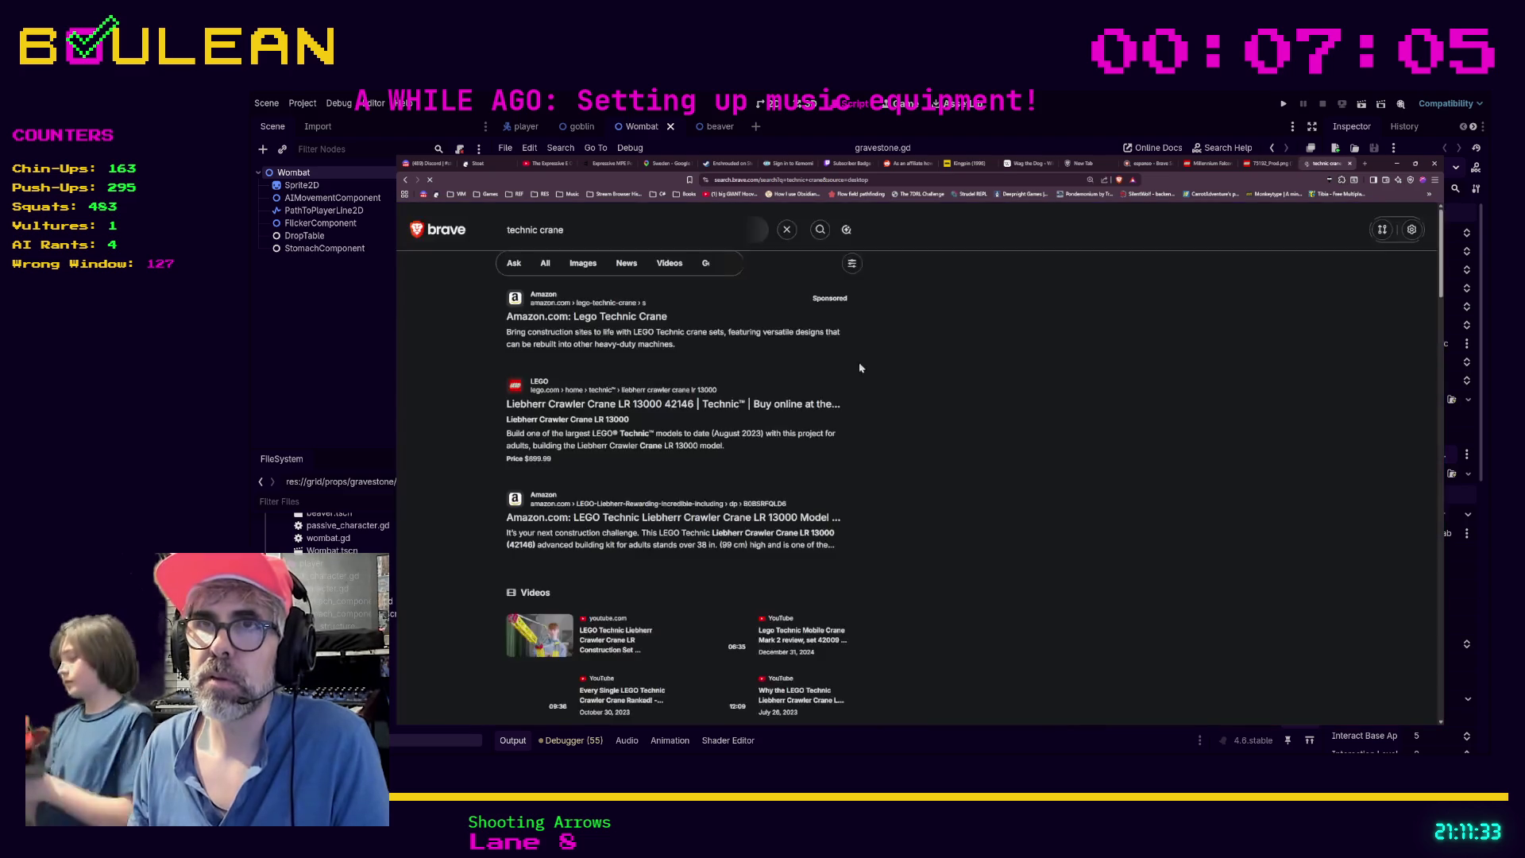
left_click(577, 266)
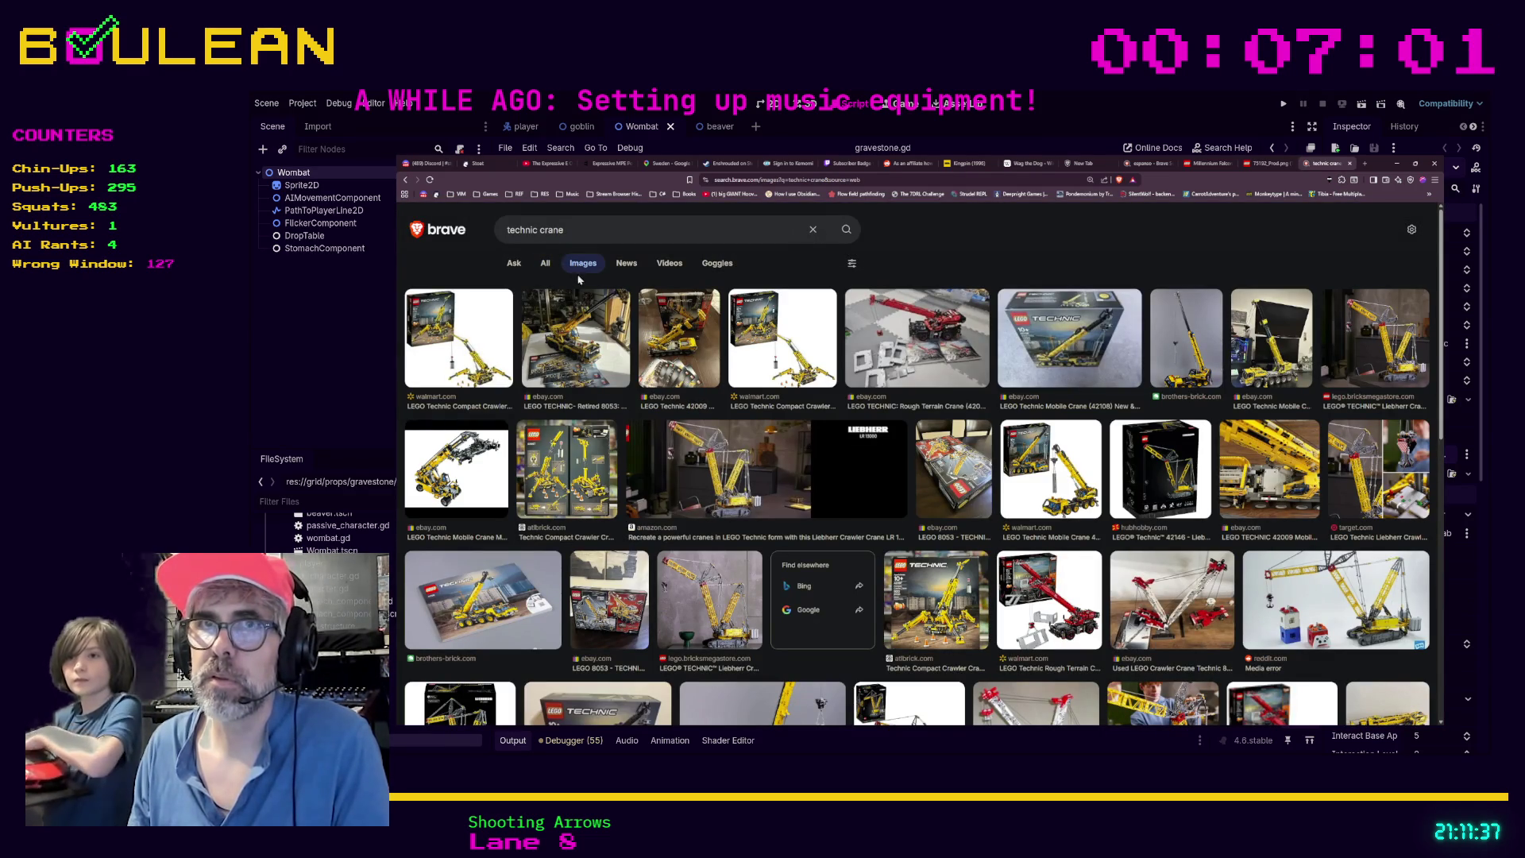
left_click(577, 347)
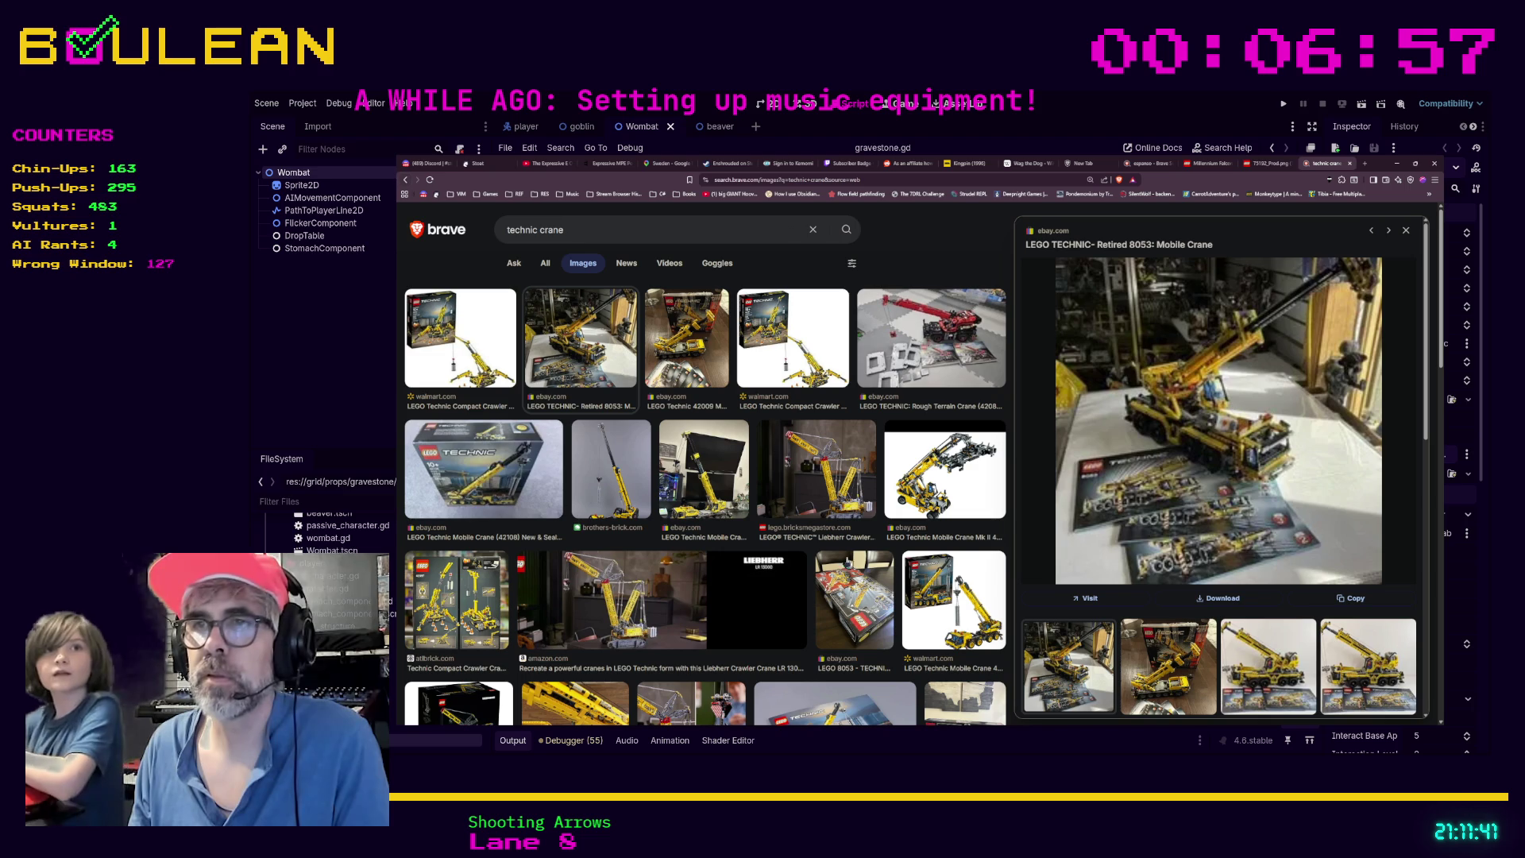
Step: Preview the LEGO Technic Mobile Crane 42108 picture, then minimize Brave
left_click(967, 626)
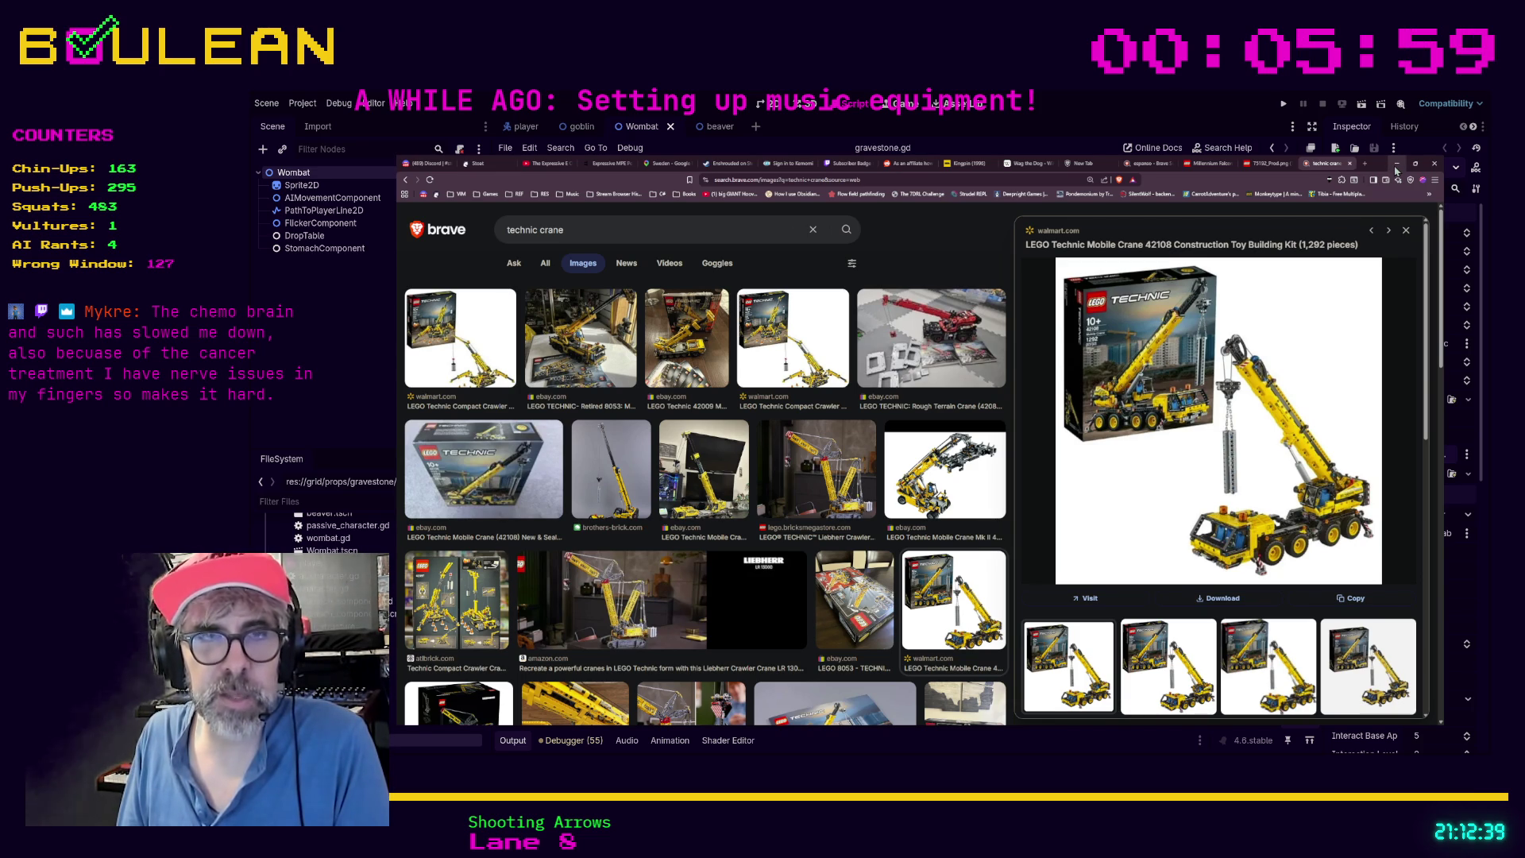
left_click(1397, 168)
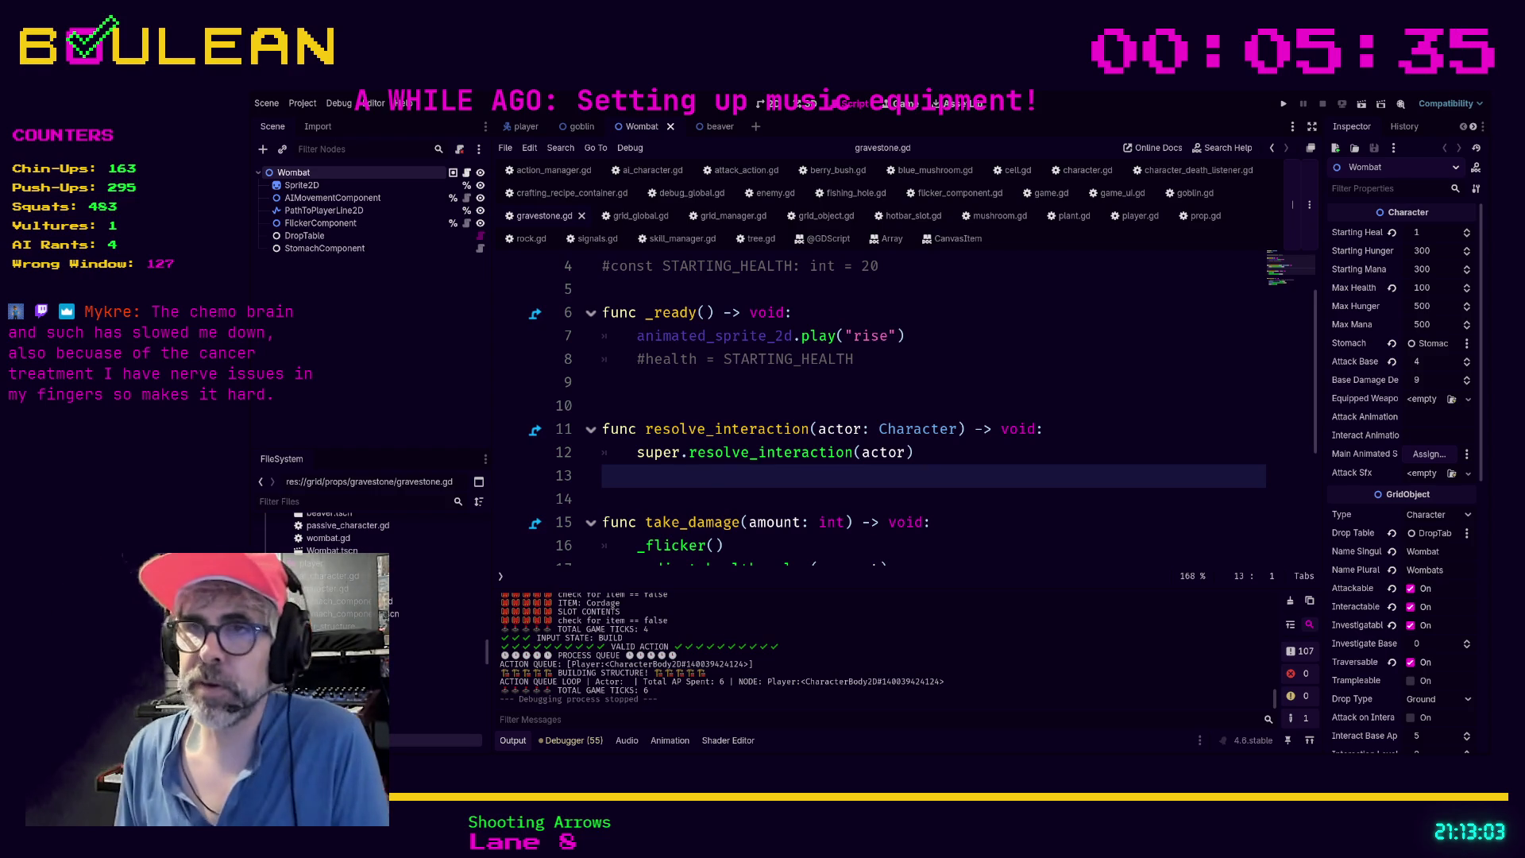
Step: Review gravestone.gd down to _destroy() and drag the splitter up to enlarge the Output panel
scroll(874, 413, "down", 1)
scroll(874, 413, "down", 1)
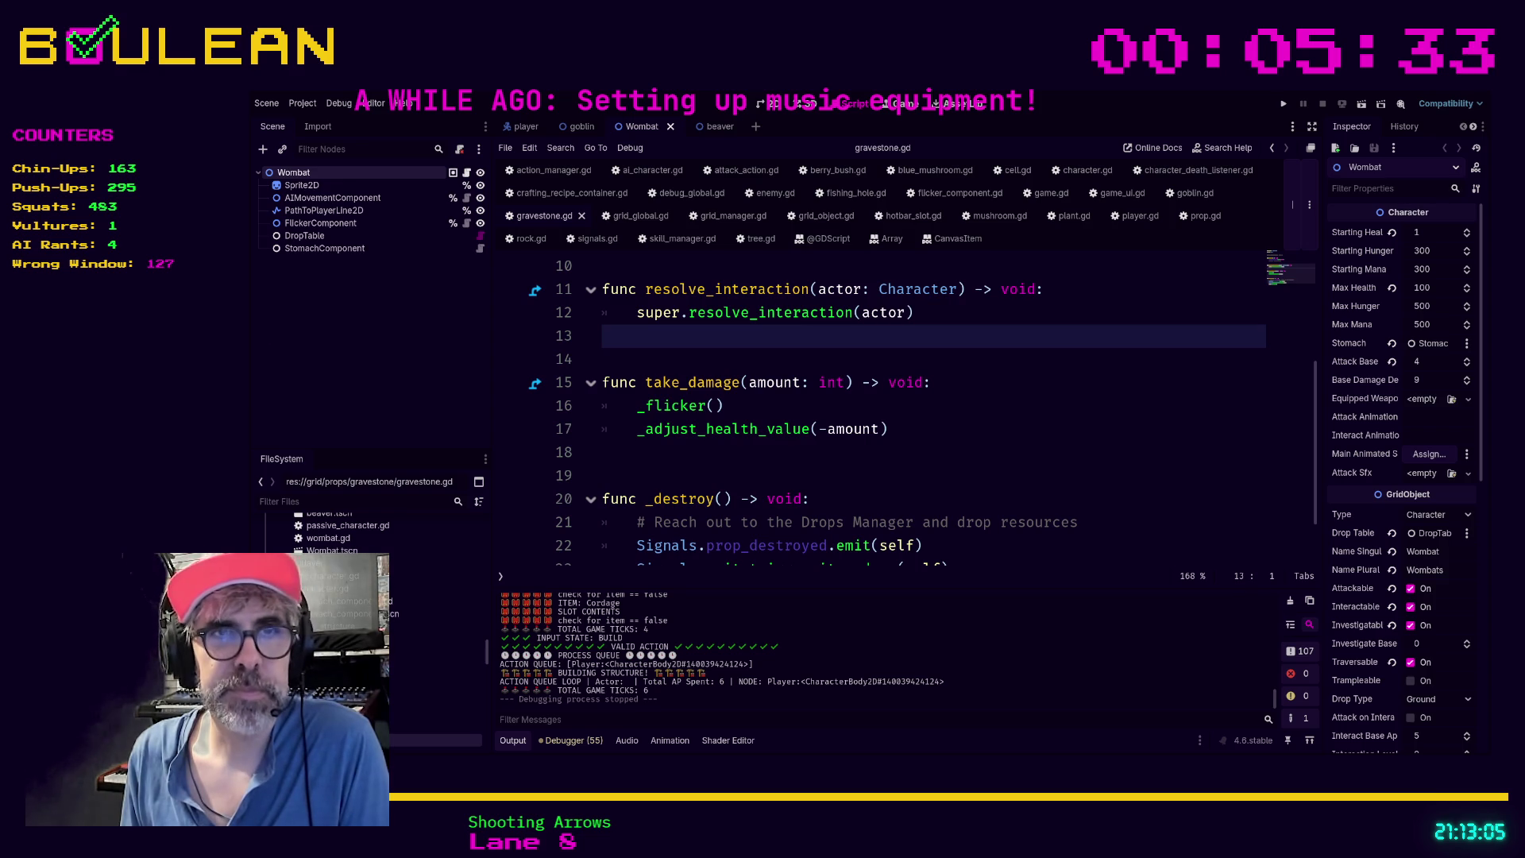
scroll(874, 413, "down", 1)
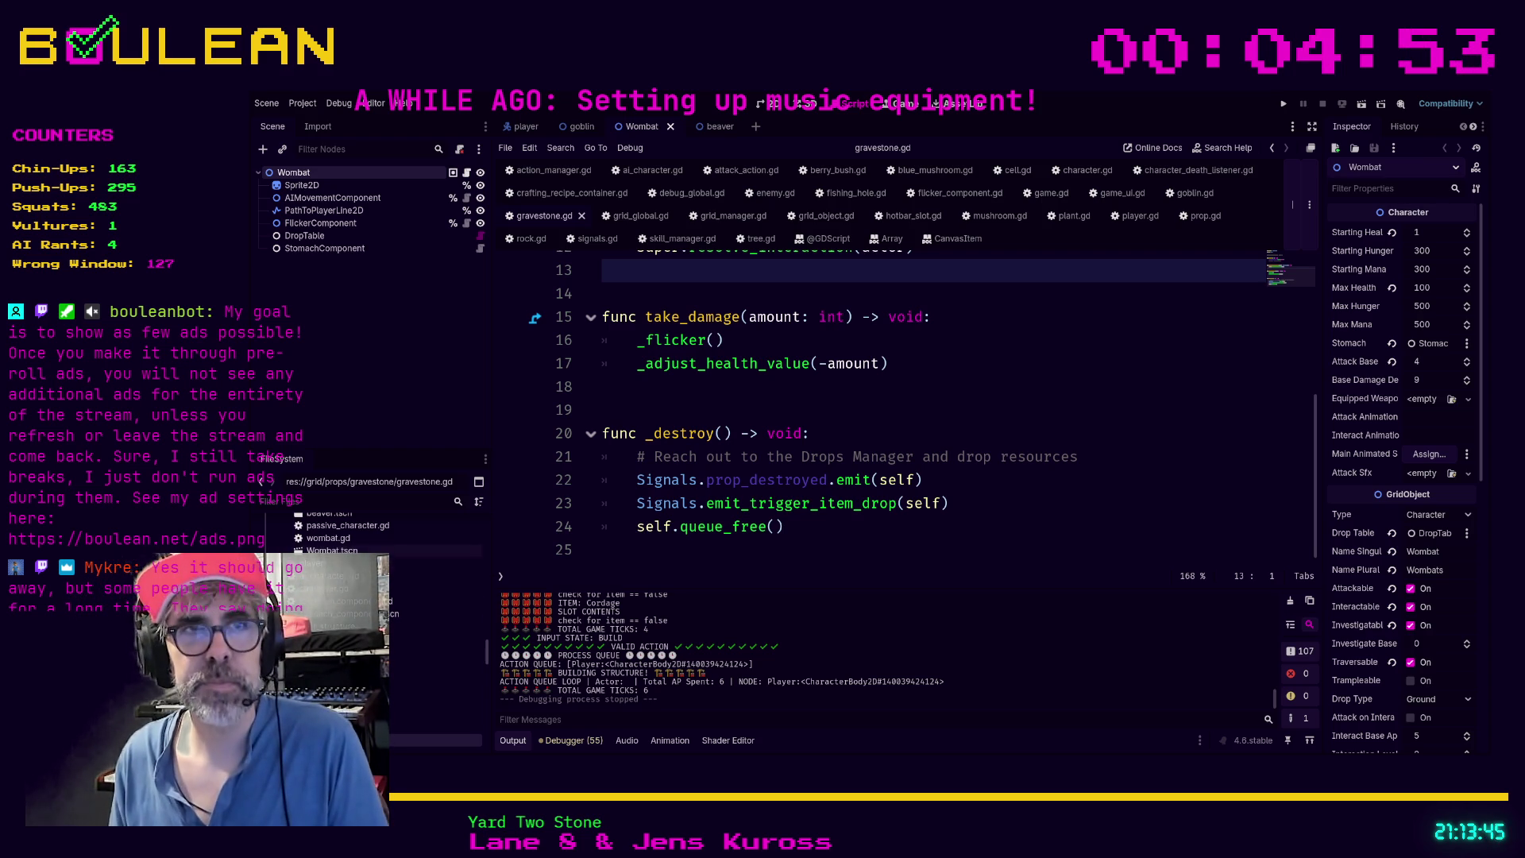
scroll(886, 473, "up", 1)
left_click(953, 475)
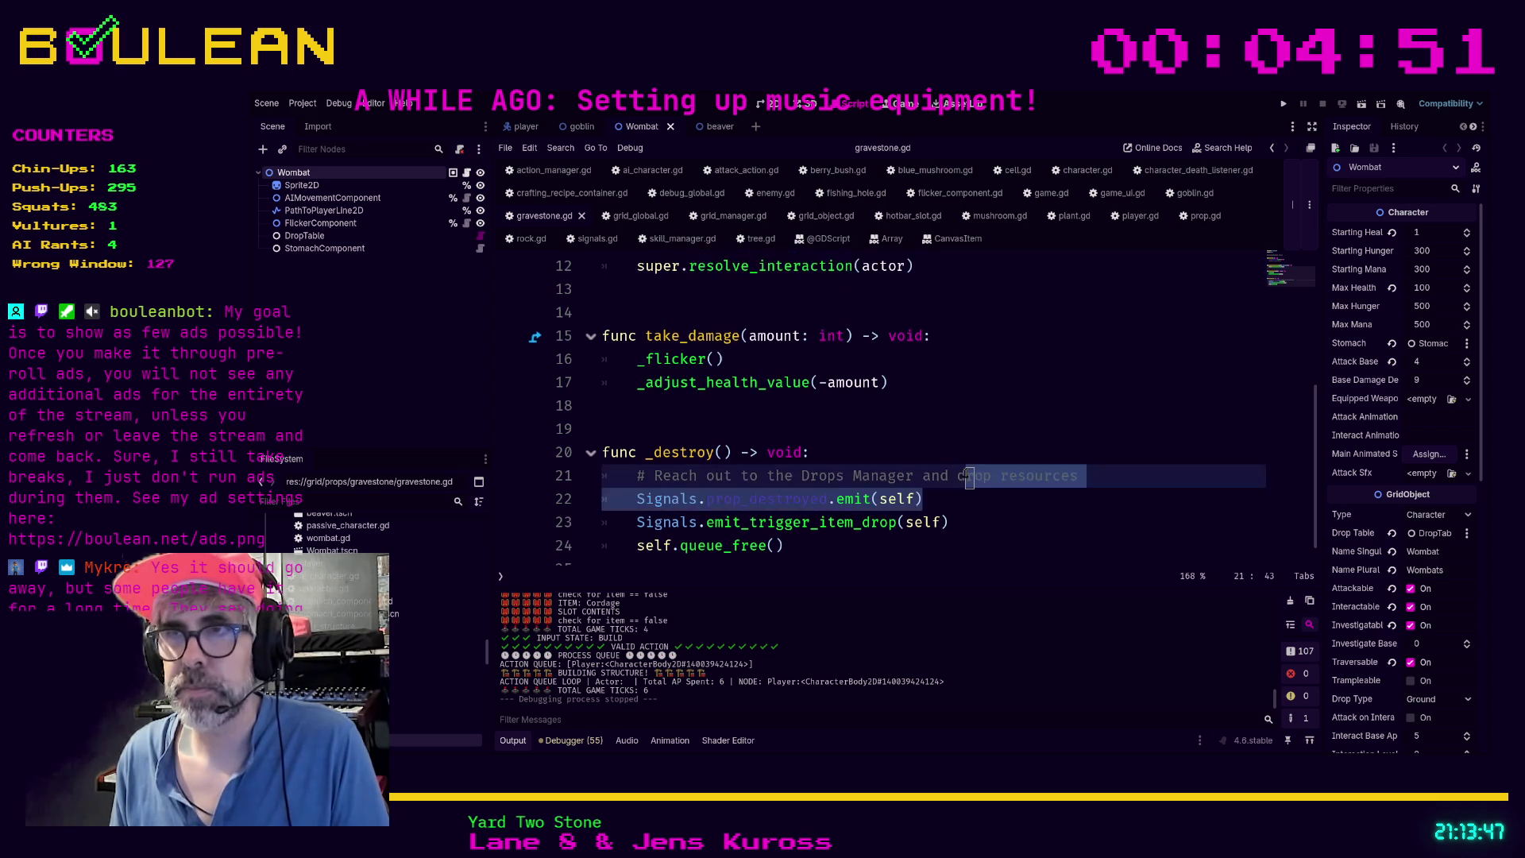
left_click(901, 450)
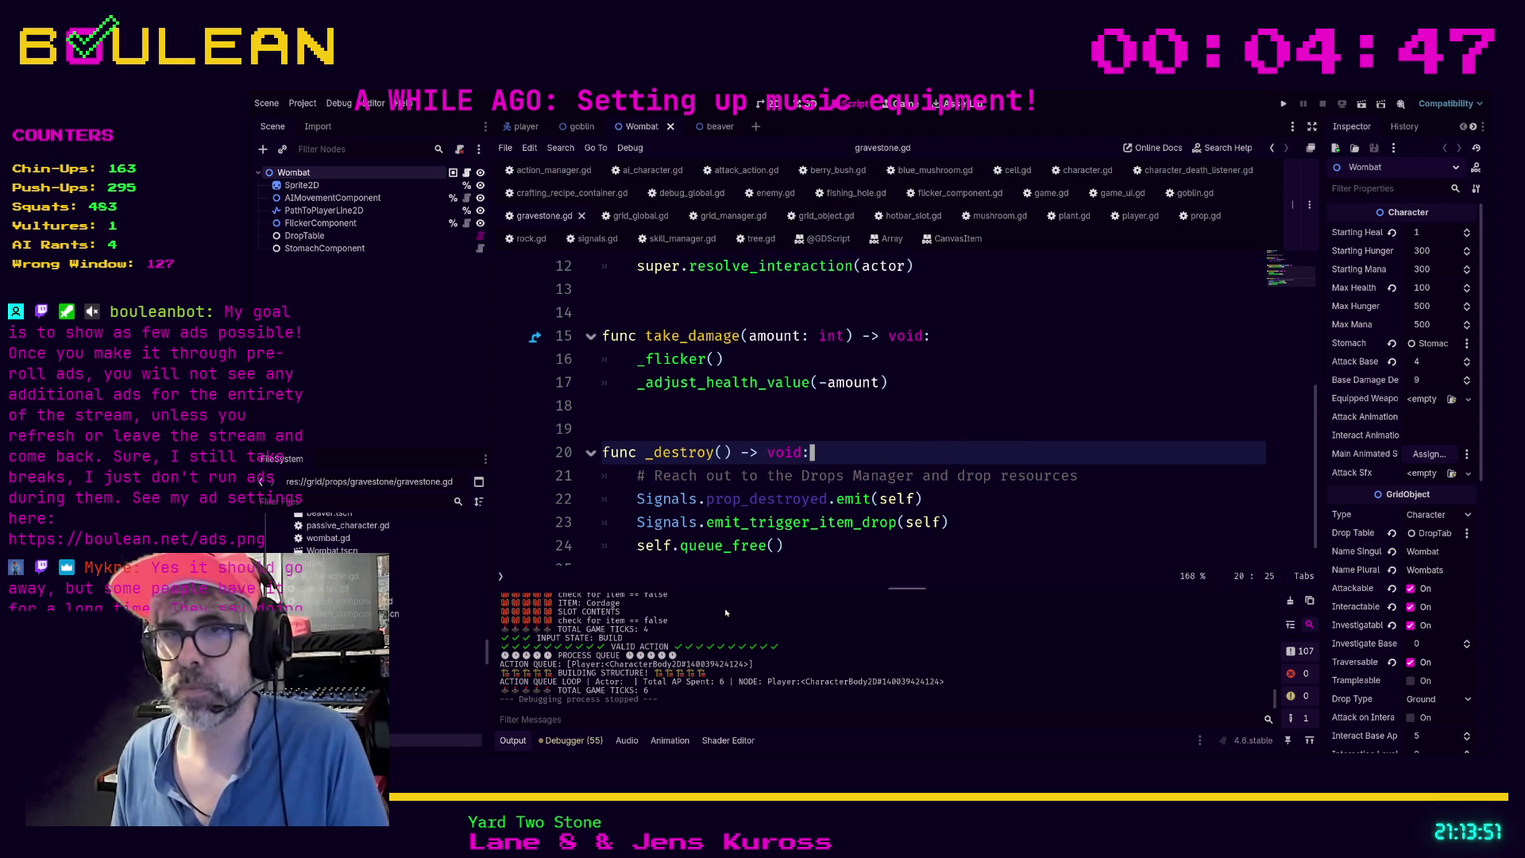
left_click_drag(729, 586, 727, 550)
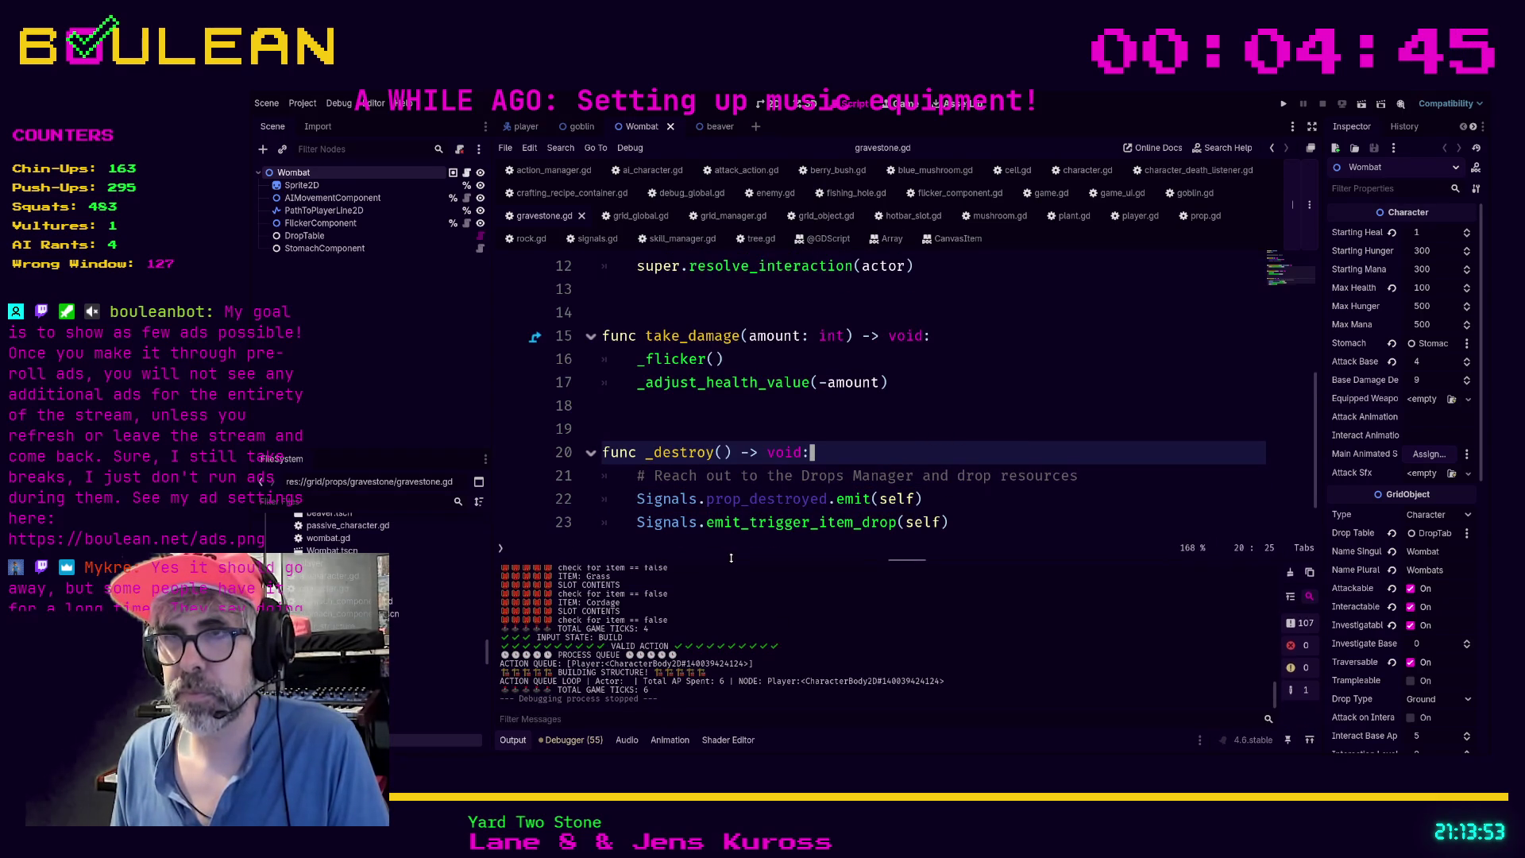
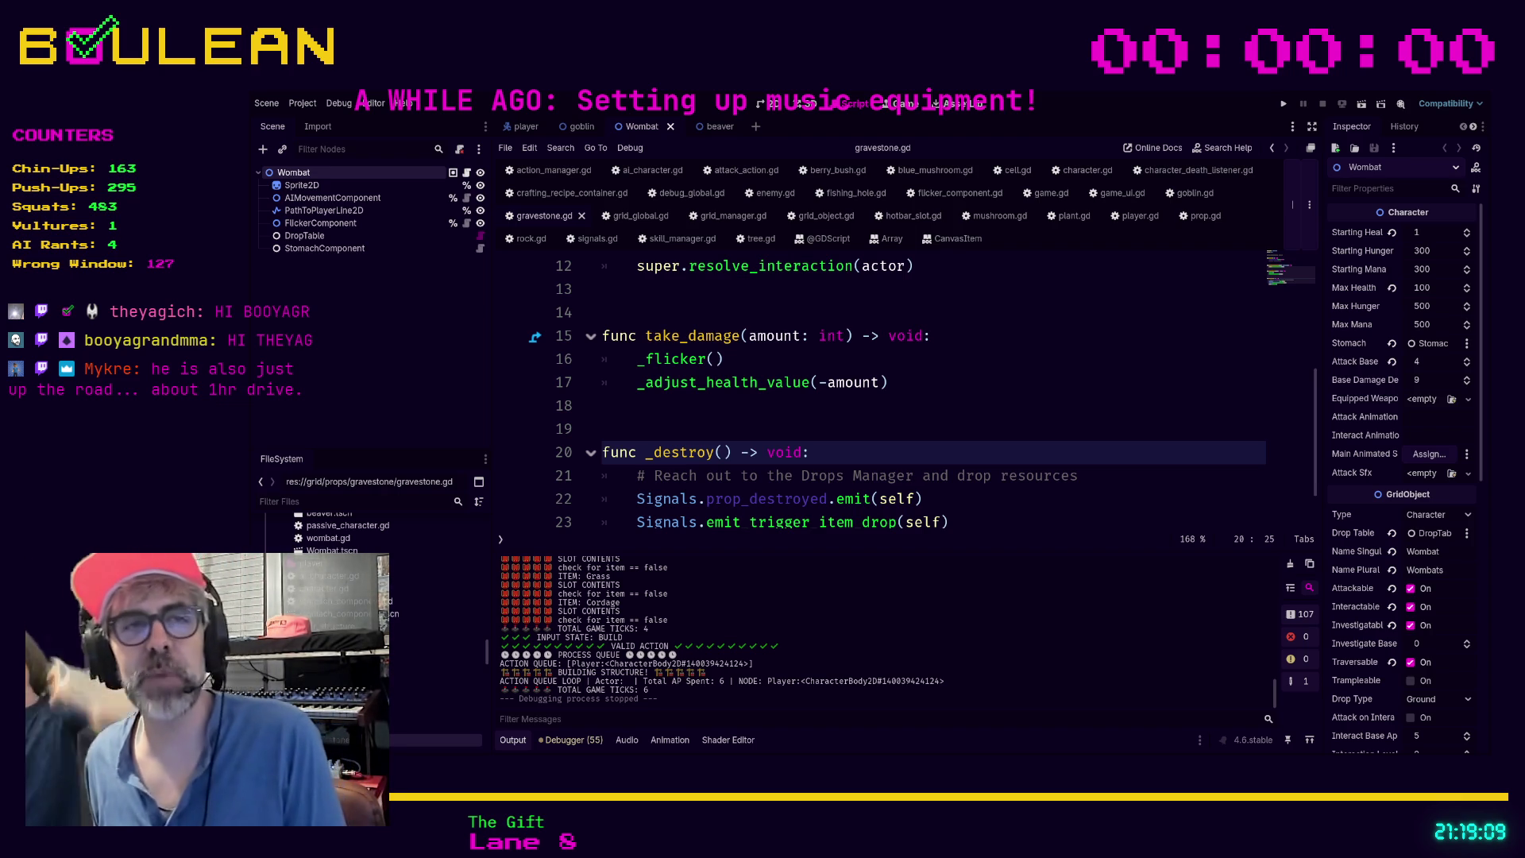
Step: Place the cursor on blank line 18 below take_damage, then switch to Obsidian
left_click(816, 409)
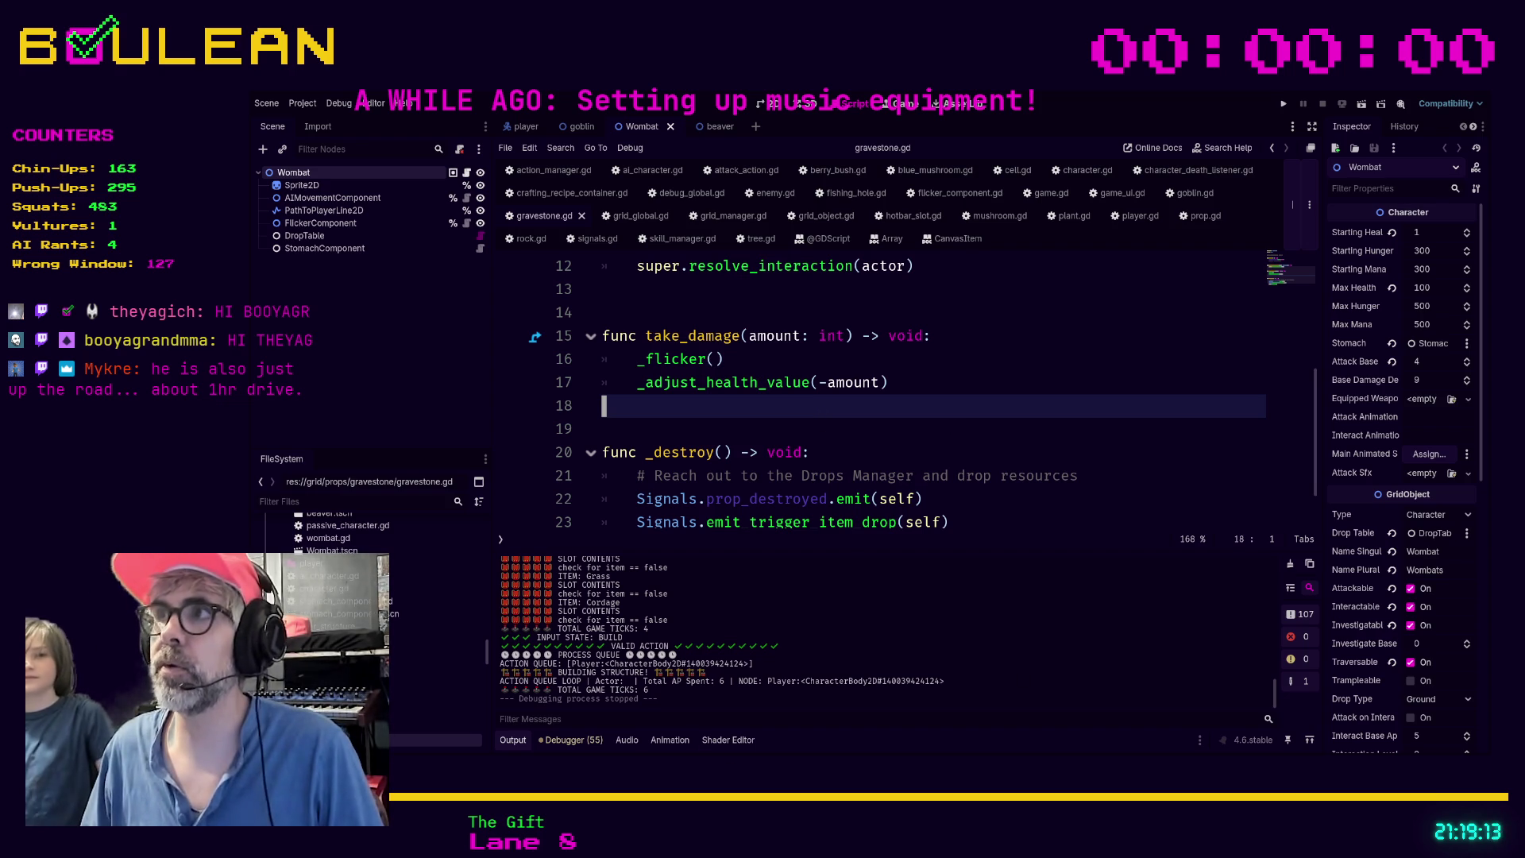
key("alt+Tab")
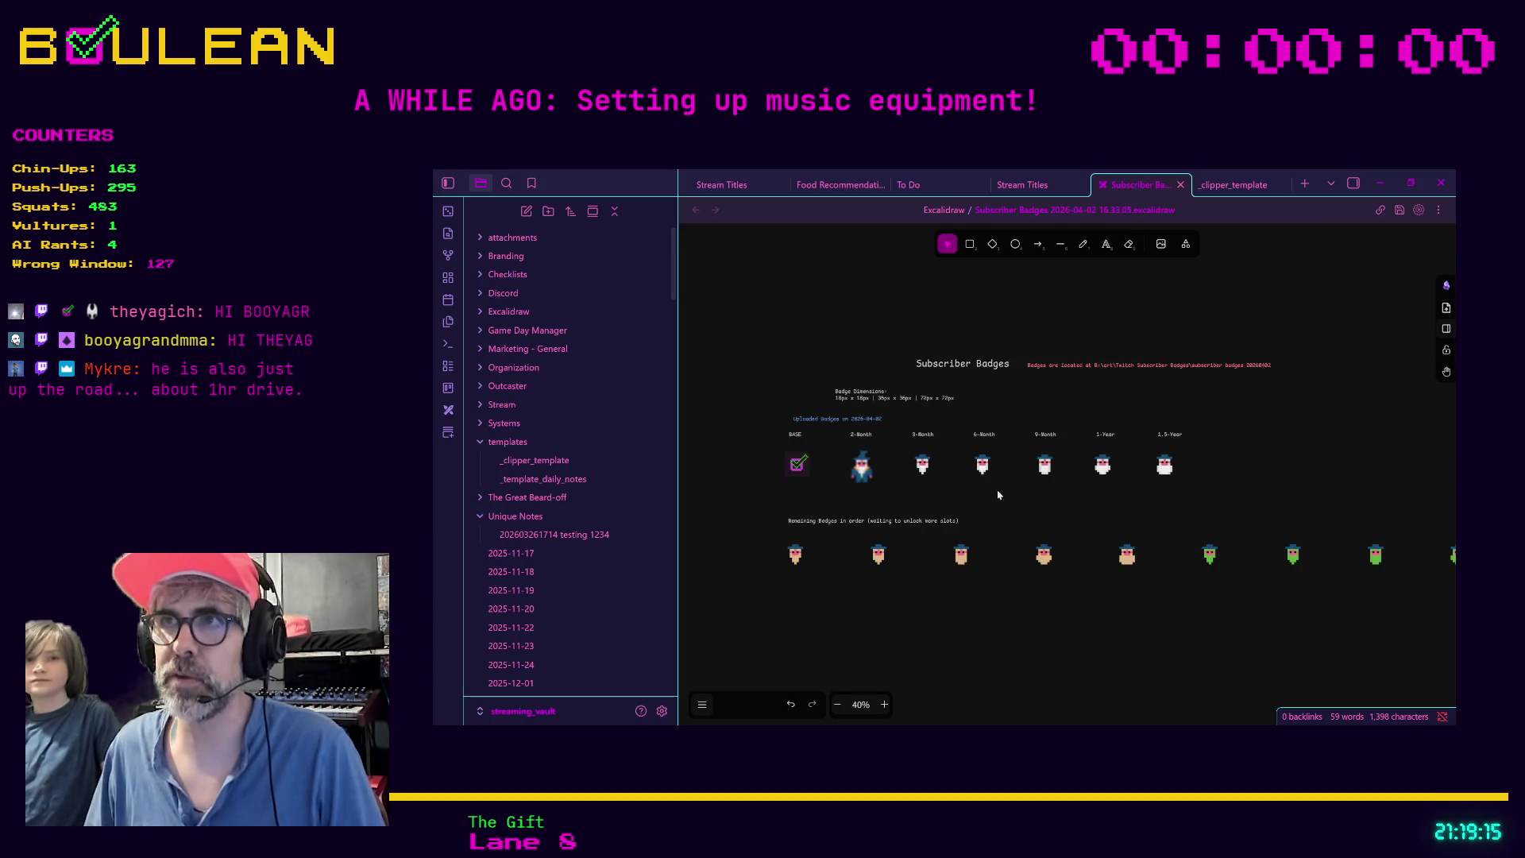
Step: Open the To Do note and search the command palette for 'subs'
left_click(910, 184)
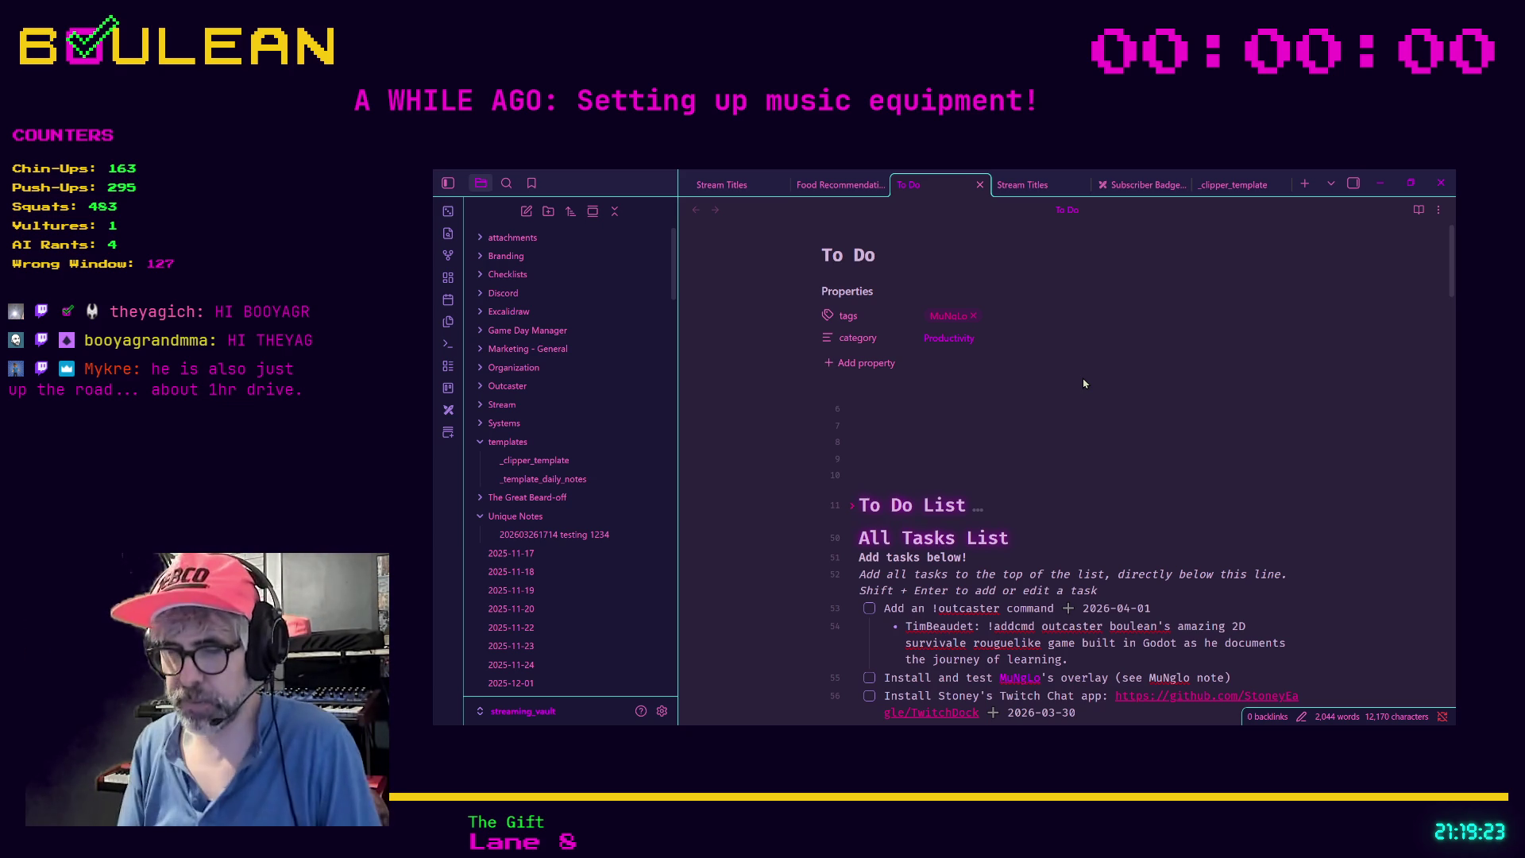
key("ctrl+p")
type("subs")
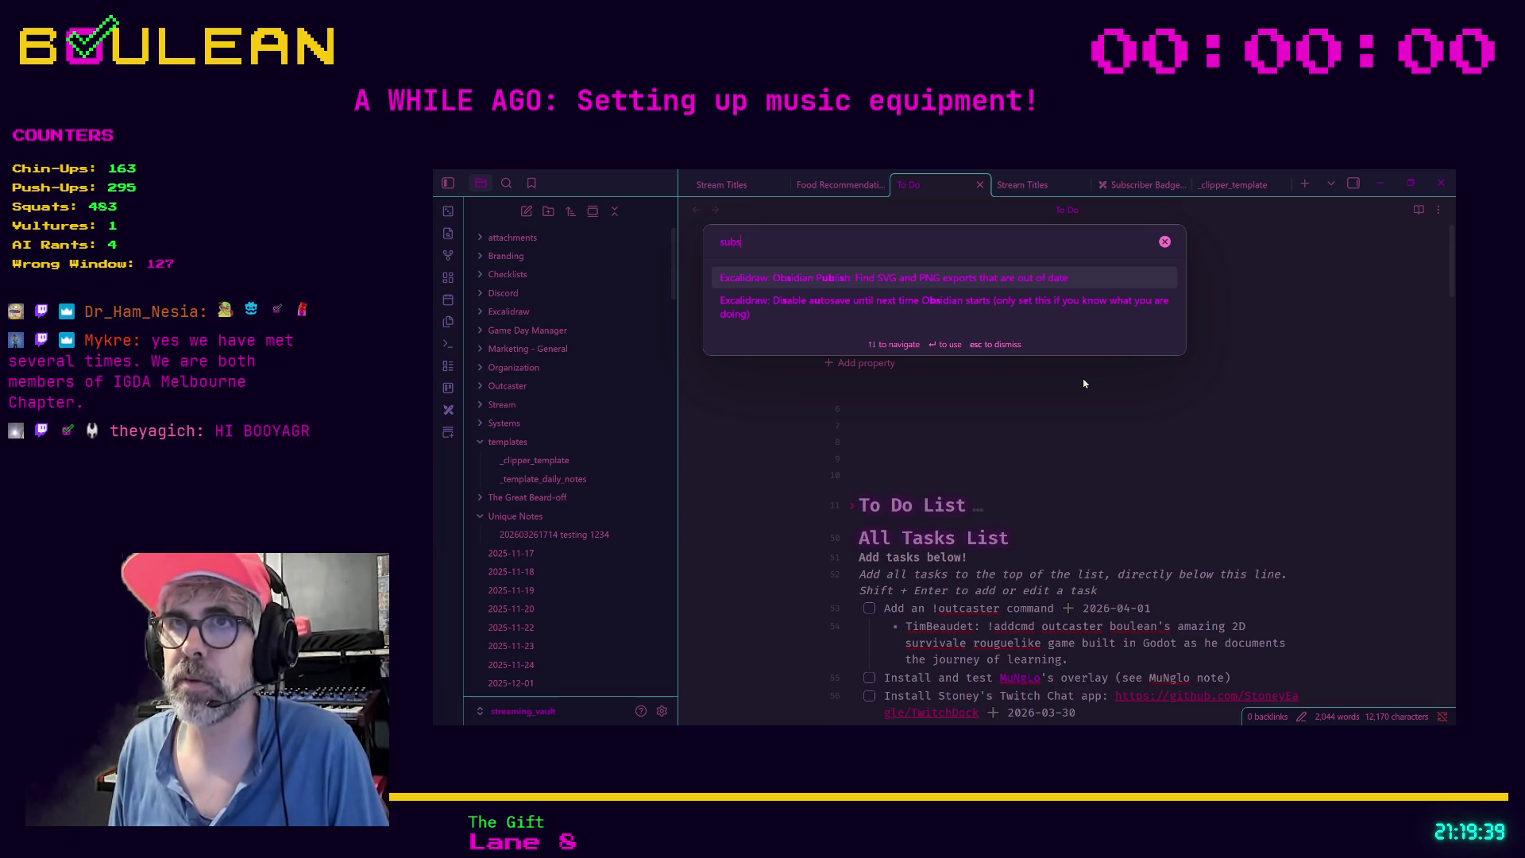
key("ctrl+a")
Step: Clear the 'subs' query, browse all commands, then return to empty line 9 of To Do
key("BackSpace")
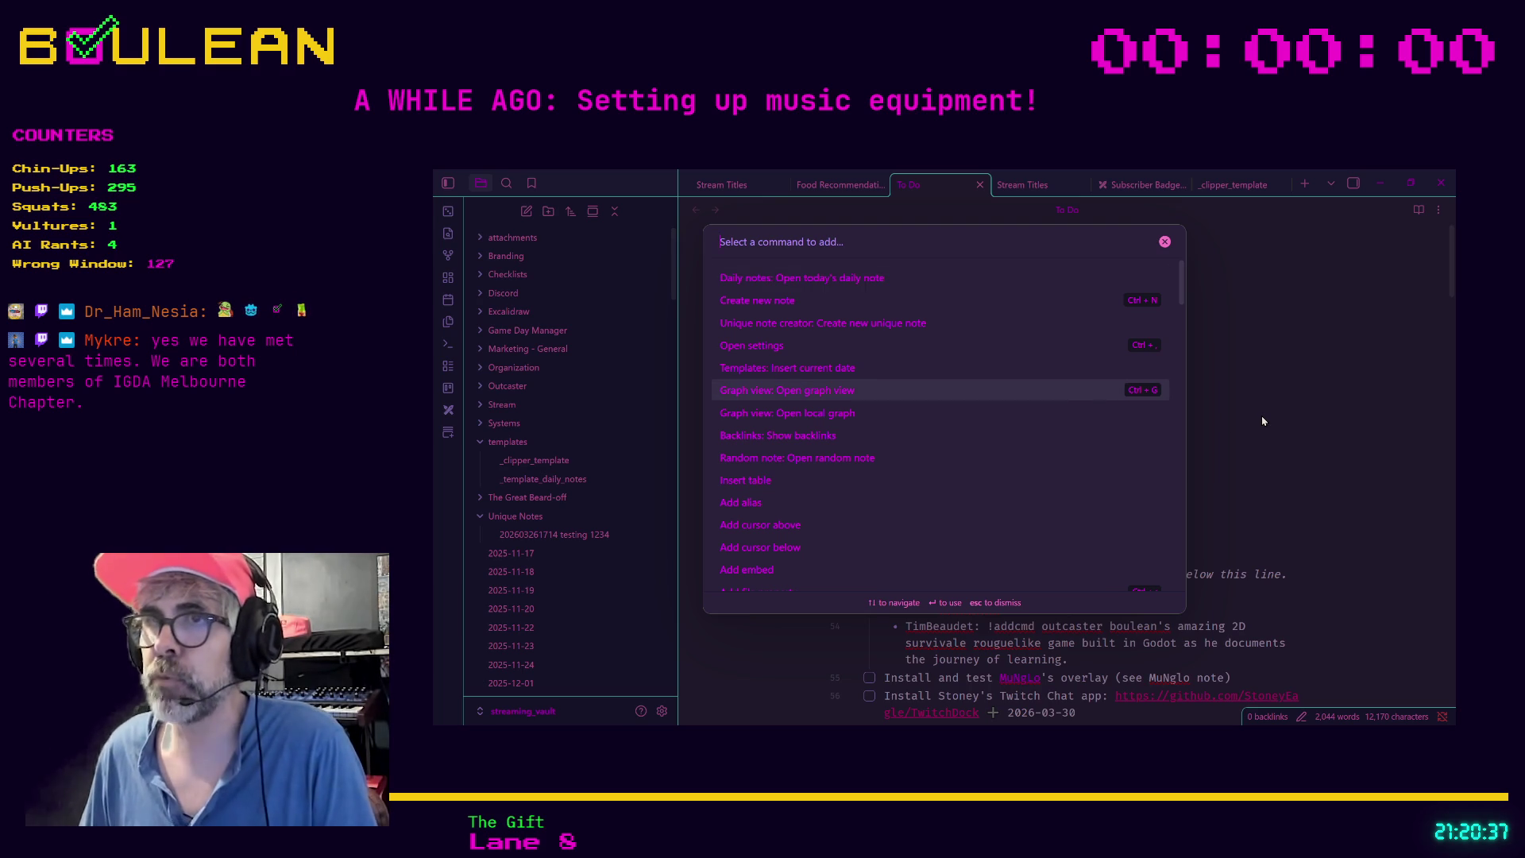
key("Escape")
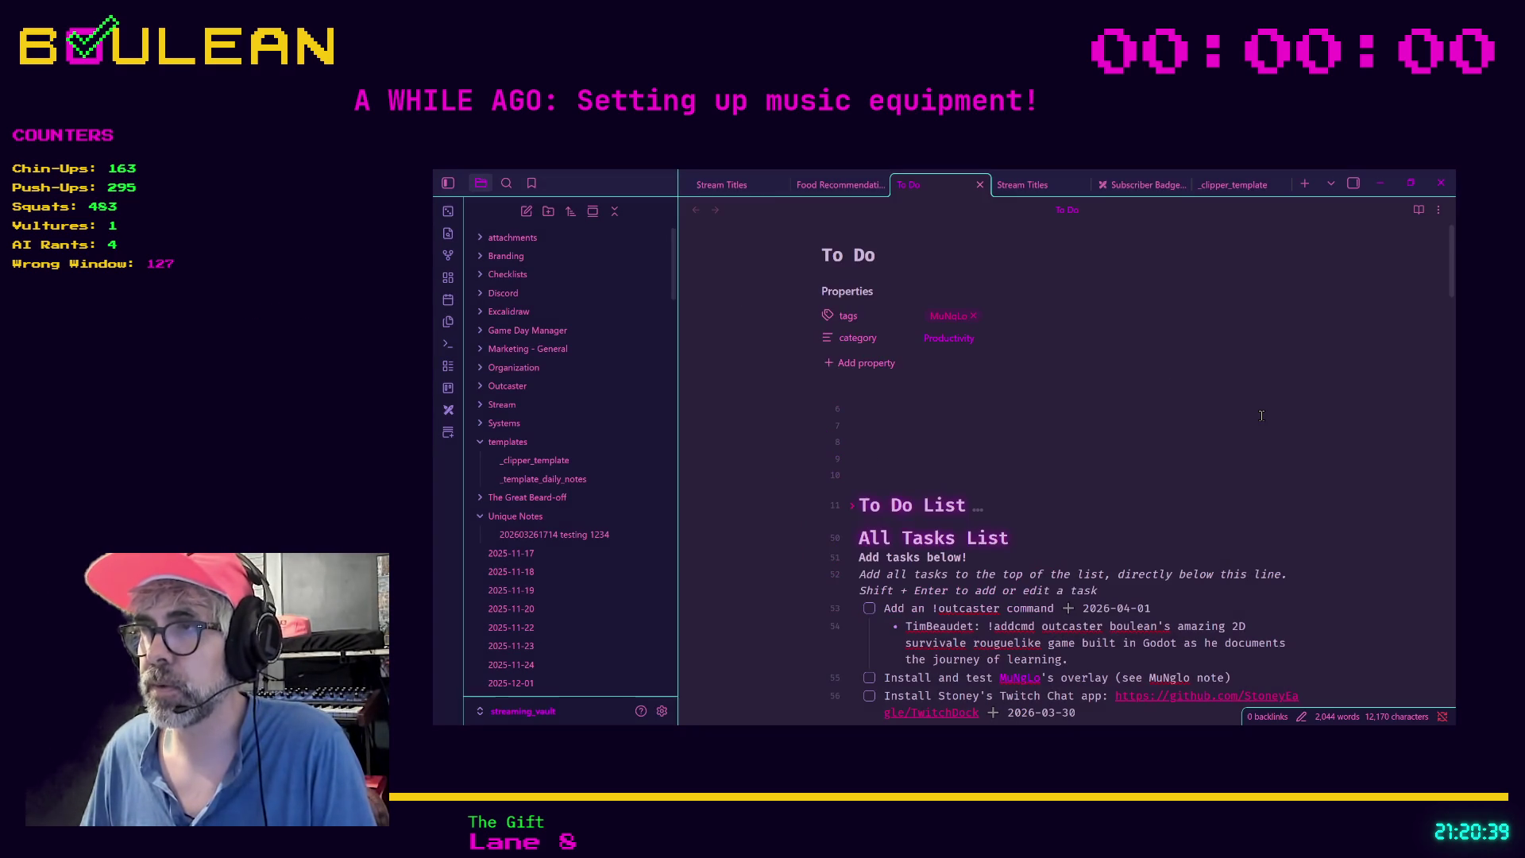
left_click(906, 465)
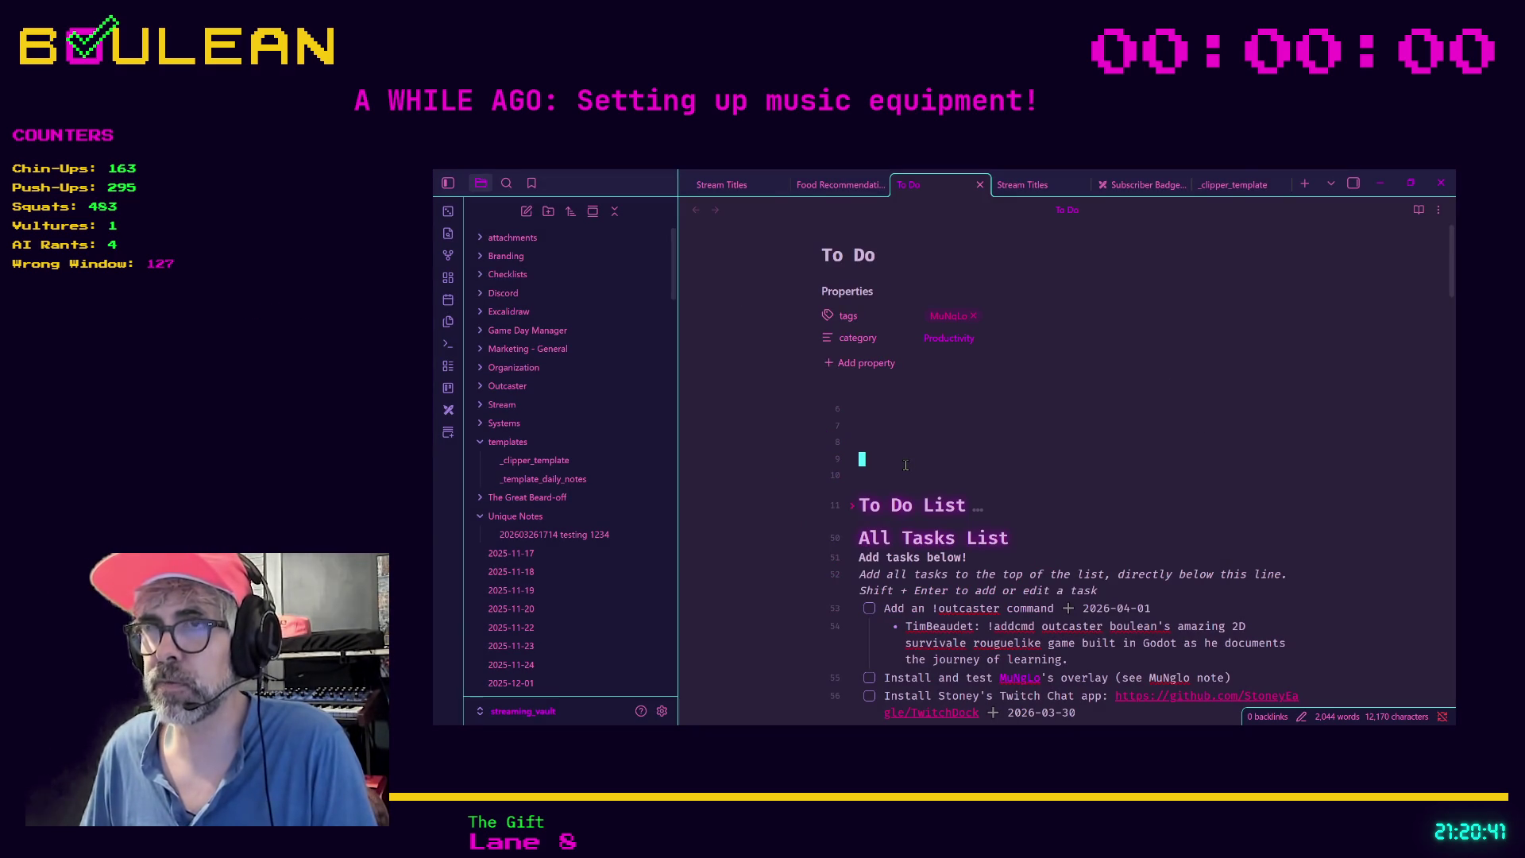